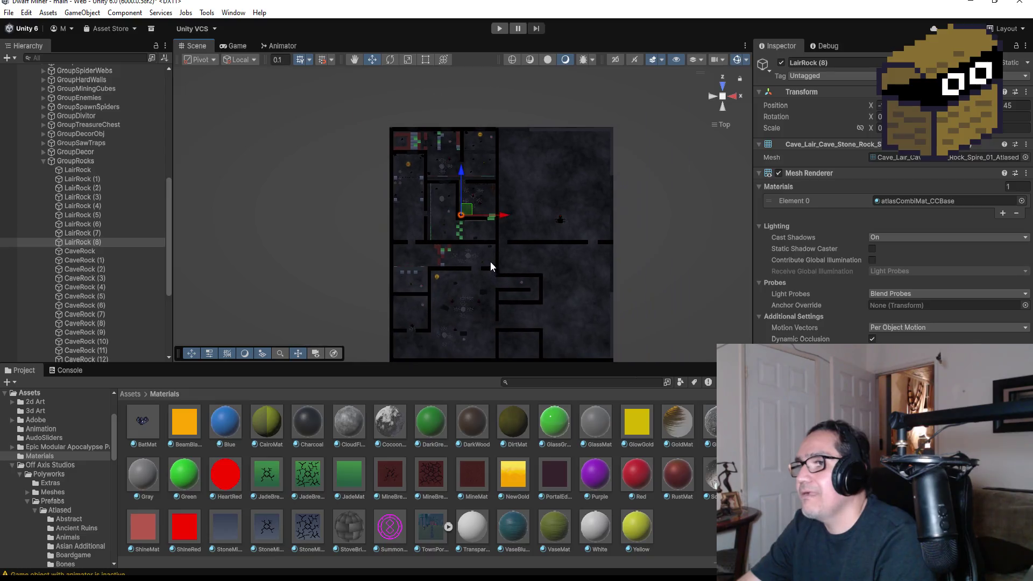
# - Duplicate LairRock (8) and move the LairRock (9) copy down and to the left in the cave
pyautogui.hotkey('ctrl', 'd')
pyautogui.moveTo(461, 168); pyautogui.dragTo(458, 241)
pyautogui.moveTo(499, 289); pyautogui.dragTo(473, 287)
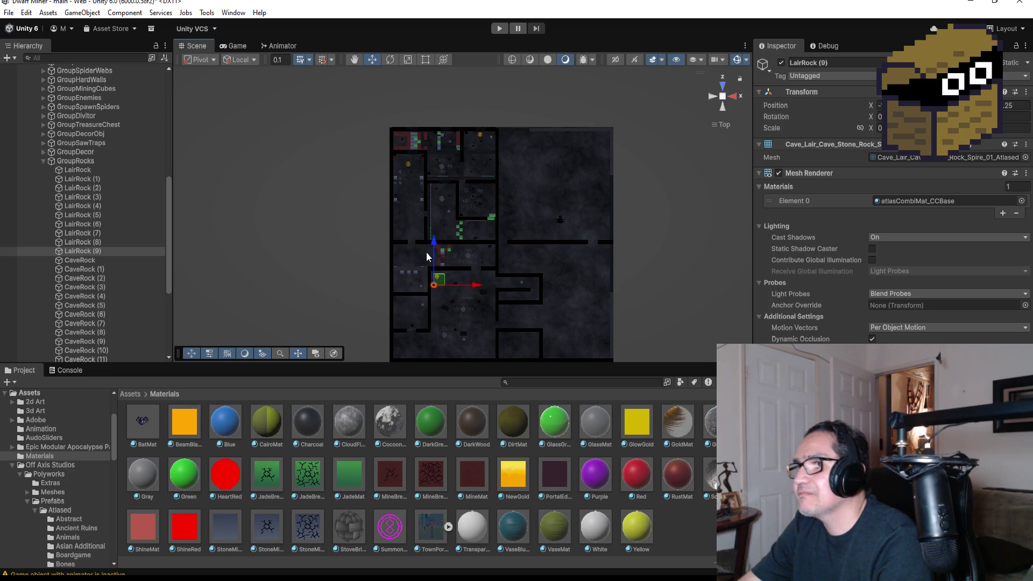
pyautogui.moveTo(435, 239)
pyautogui.mouseDown()
pyautogui.moveTo(435, 310)
pyautogui.moveTo(482, 327)
pyautogui.mouseUp()
pyautogui.scroll(-1, 458, 335)
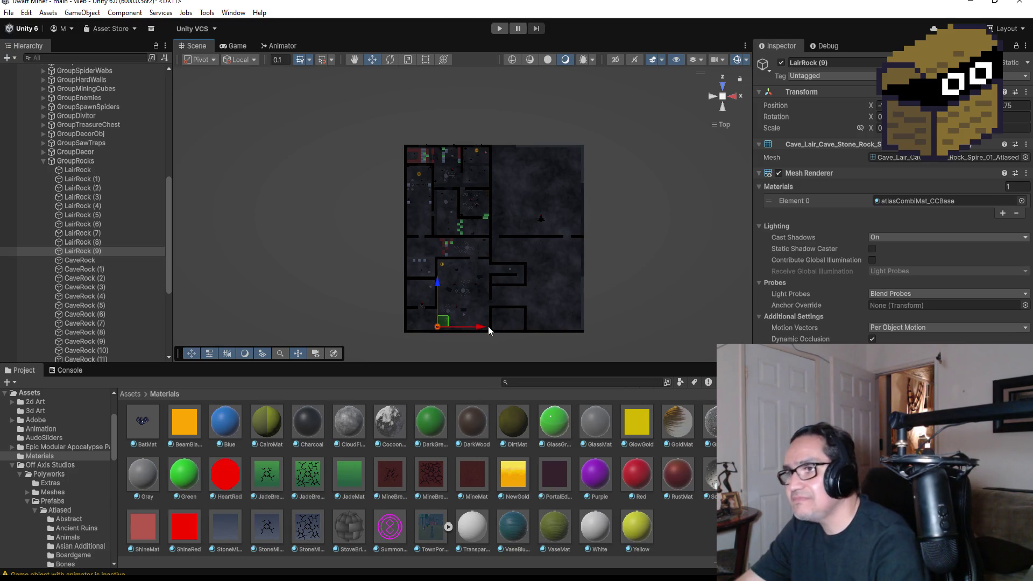
pyautogui.moveTo(480, 331); pyautogui.dragTo(451, 341)
# - Nudge LairRock (9) down a little, check it from an angle, then duplicate it as LairRock (10)
pyautogui.press('f')
pyautogui.scroll(-2, 461, 312)
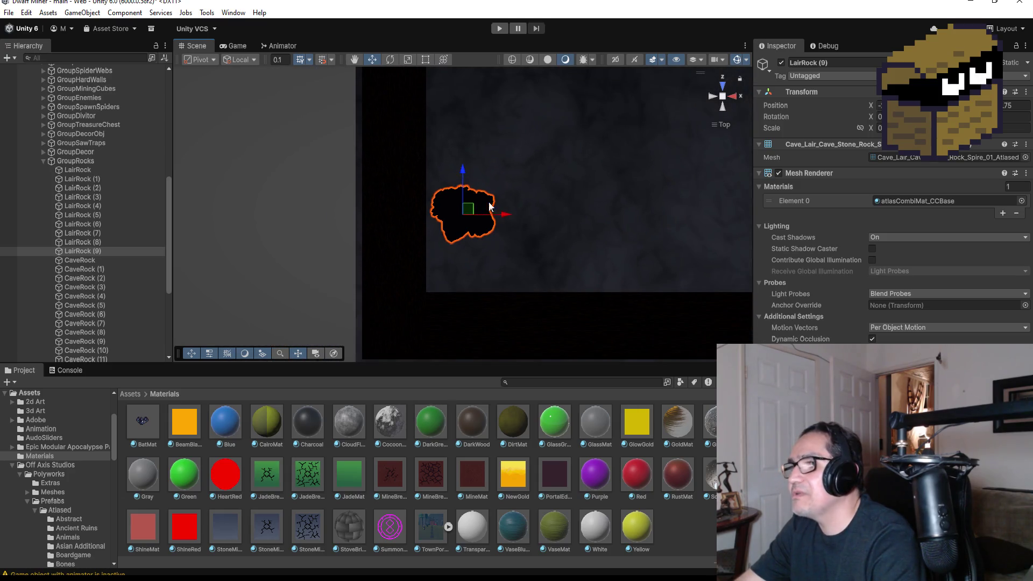
pyautogui.moveTo(460, 169); pyautogui.dragTo(460, 204)
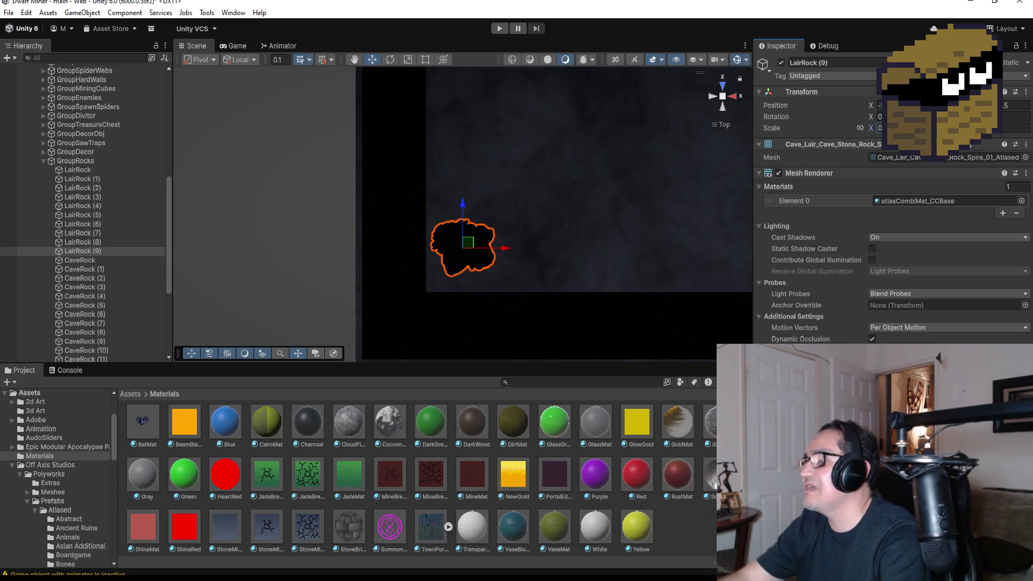
pyautogui.moveTo(551, 225)
pyautogui.keyDown('alt'); pyautogui.mouseDown()
pyautogui.moveTo(364, 78)
pyautogui.moveTo(403, 103)
pyautogui.mouseUp(); pyautogui.keyUp('alt')
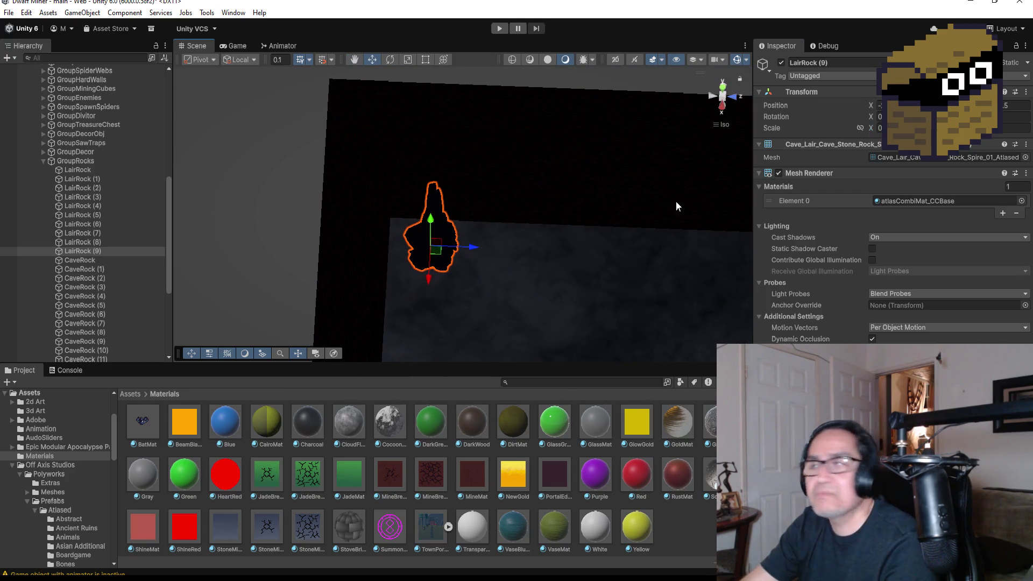
pyautogui.click(721, 92)
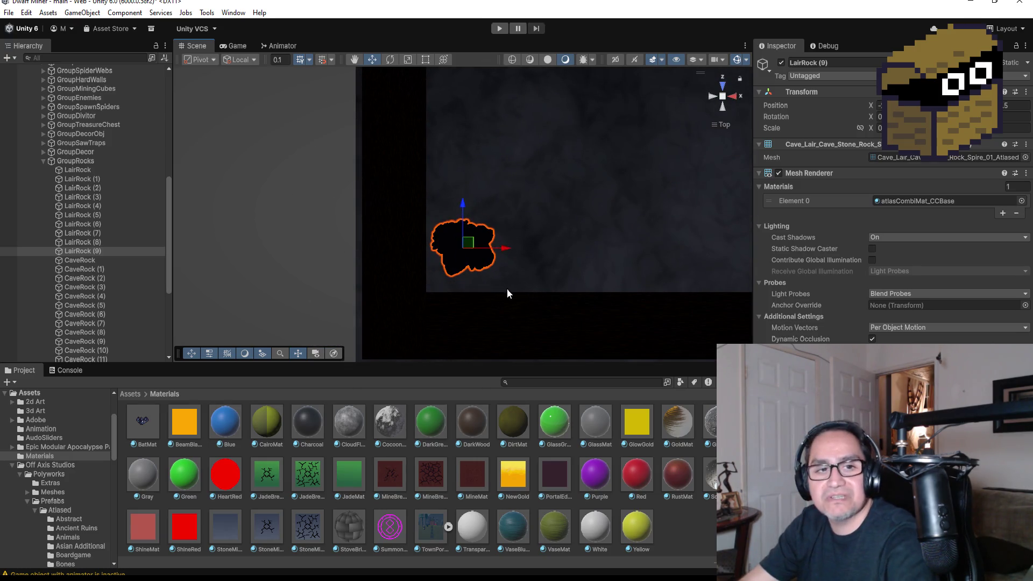
pyautogui.hotkey('ctrl', 'd')
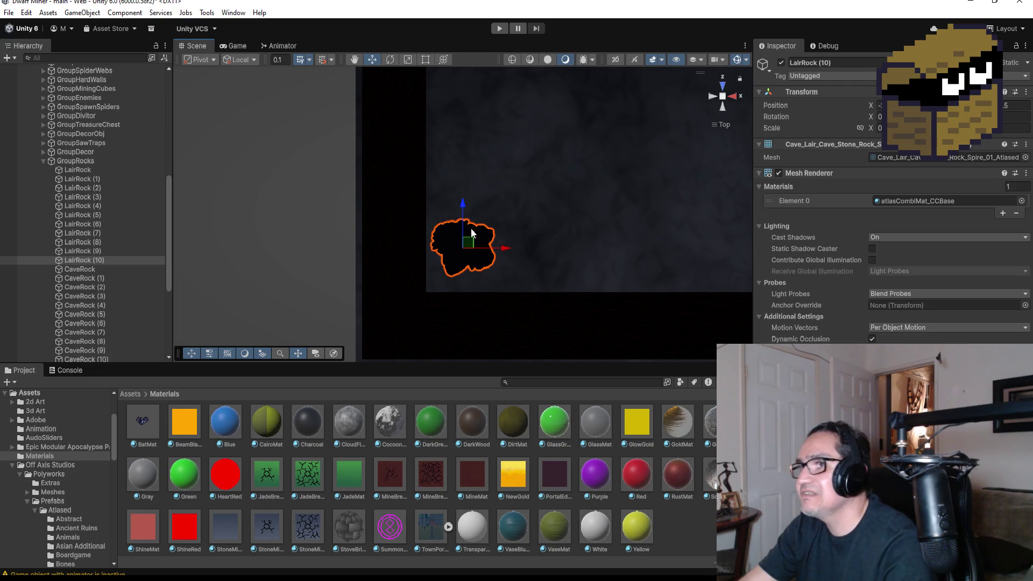
# - Place LairRock (10) above and right of the original and shrink it to a smaller size
pyautogui.moveTo(464, 208); pyautogui.dragTo(465, 141)
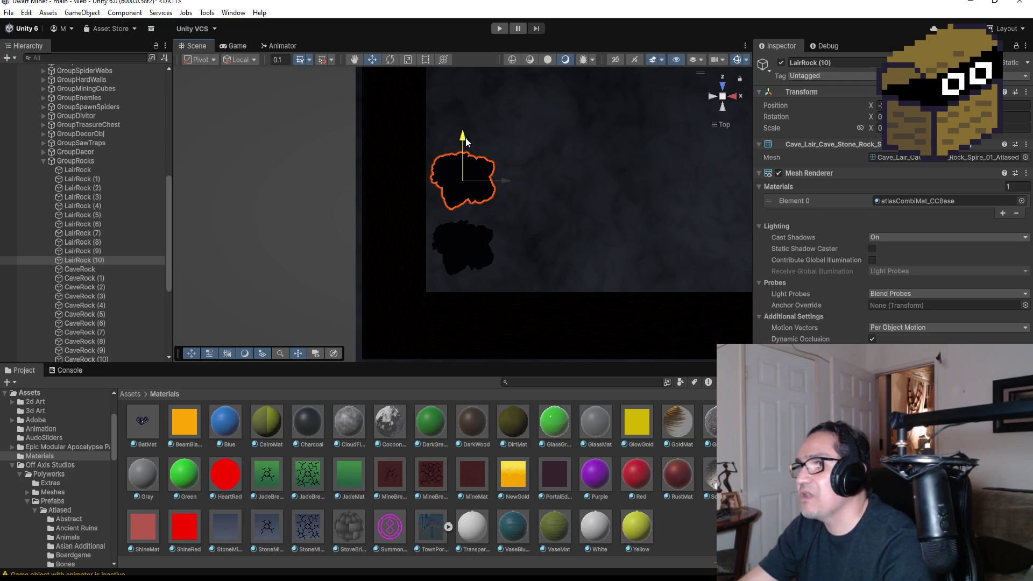
pyautogui.click(508, 180)
pyautogui.click(463, 182)
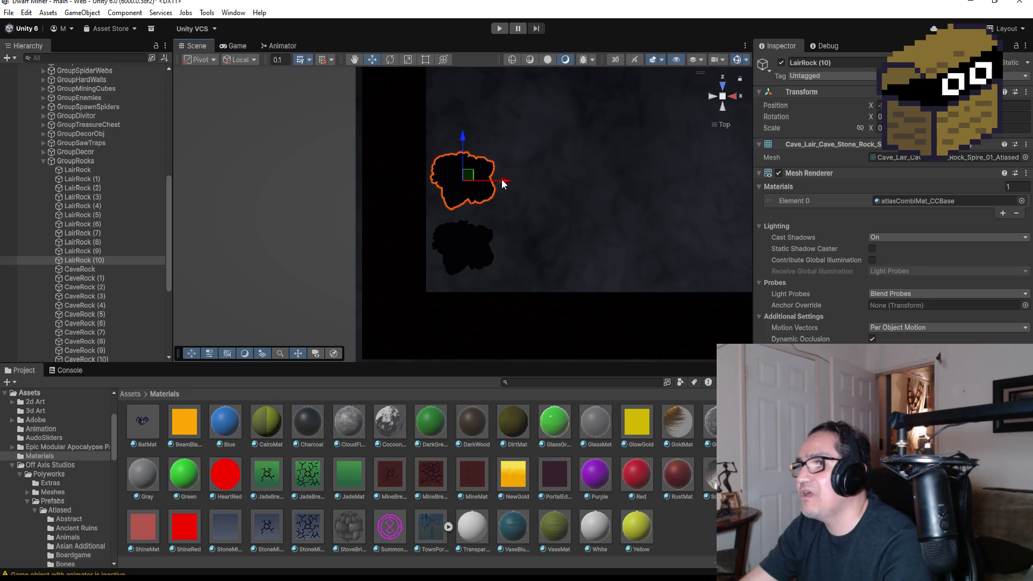
pyautogui.moveTo(498, 179); pyautogui.dragTo(516, 177)
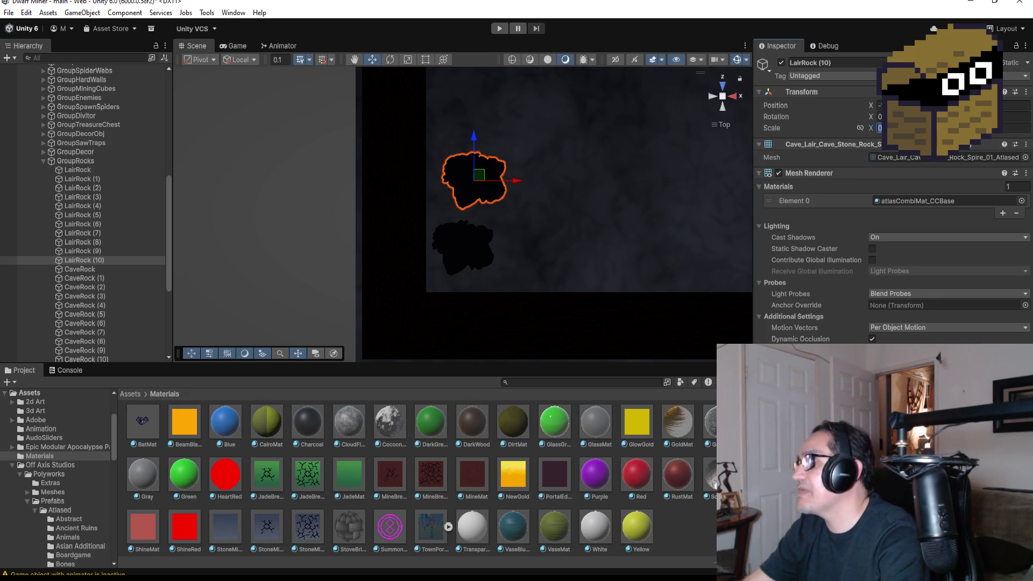
pyautogui.press('h')
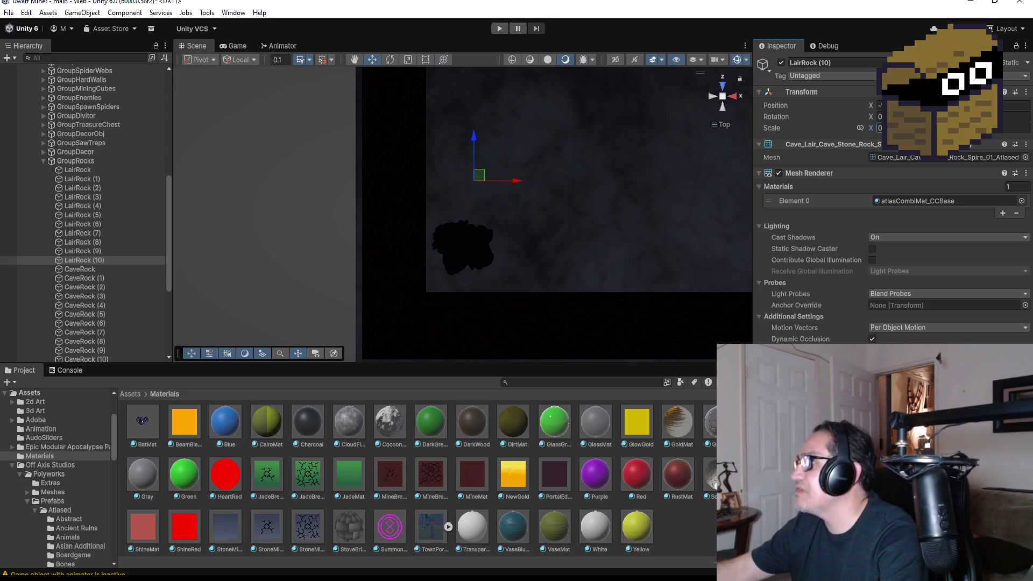
pyautogui.press('h')
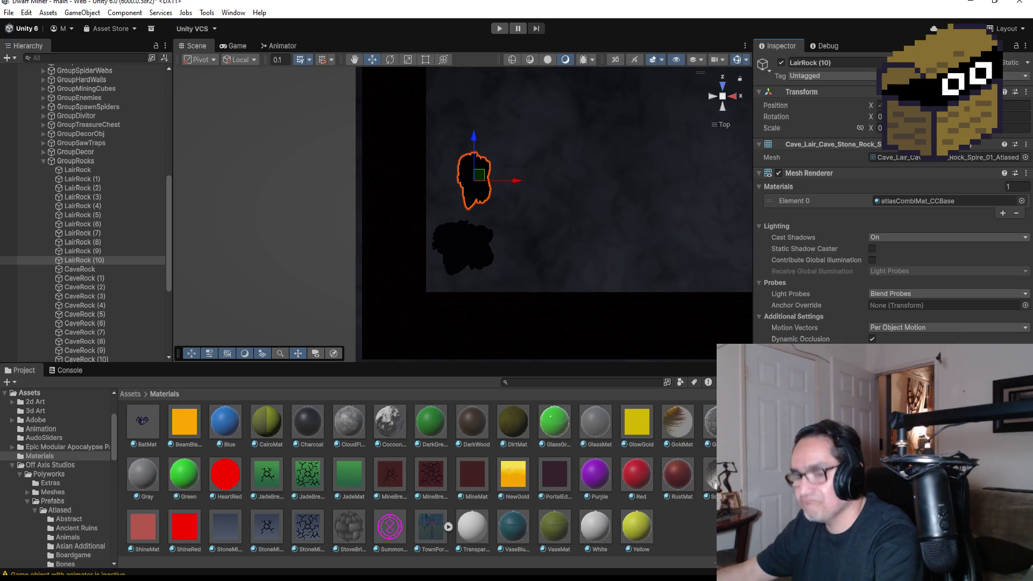
pyautogui.press('h')
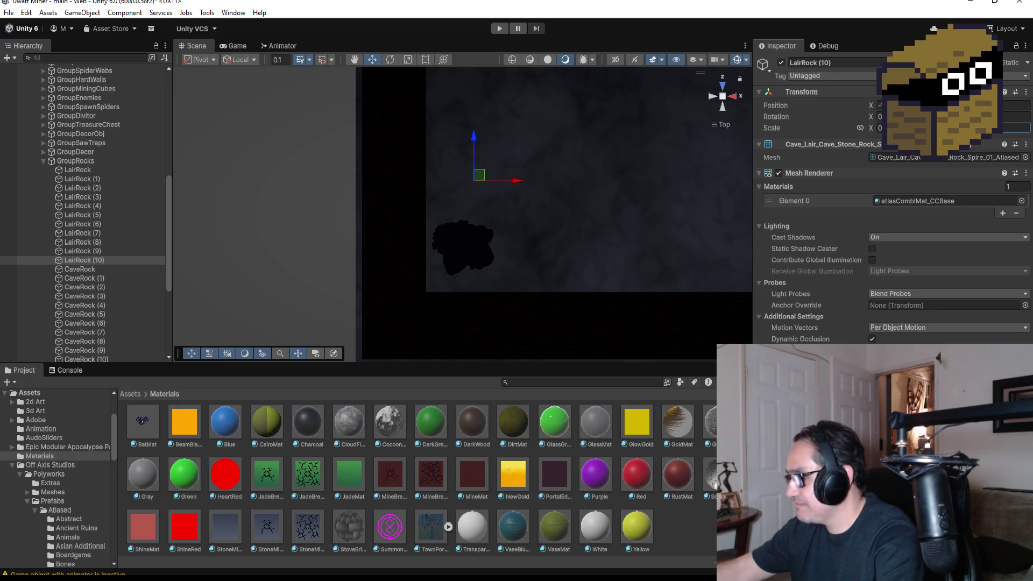
pyautogui.press('h')
# - Duplicate the small rock as LairRock (11) and move it right and down beside the others
pyautogui.click(88, 259)
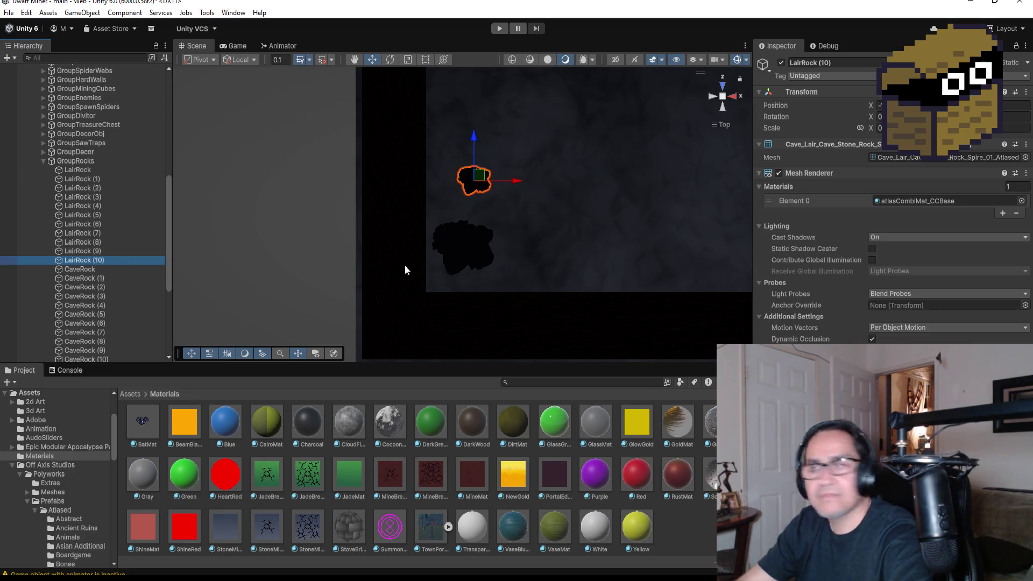
pyautogui.hotkey('ctrl', 'd')
pyautogui.moveTo(518, 184); pyautogui.dragTo(571, 187)
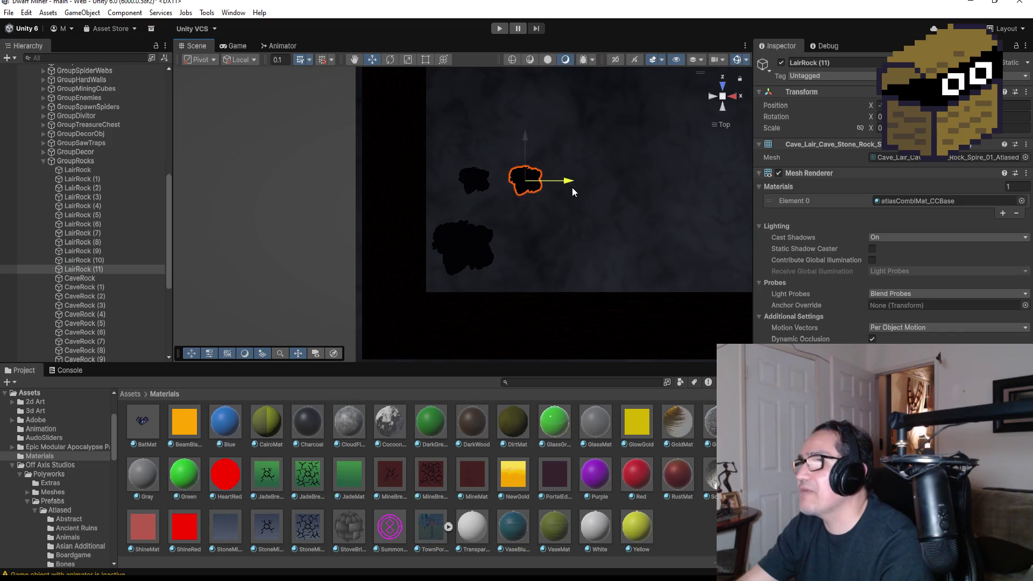
pyautogui.moveTo(537, 141); pyautogui.dragTo(553, 207)
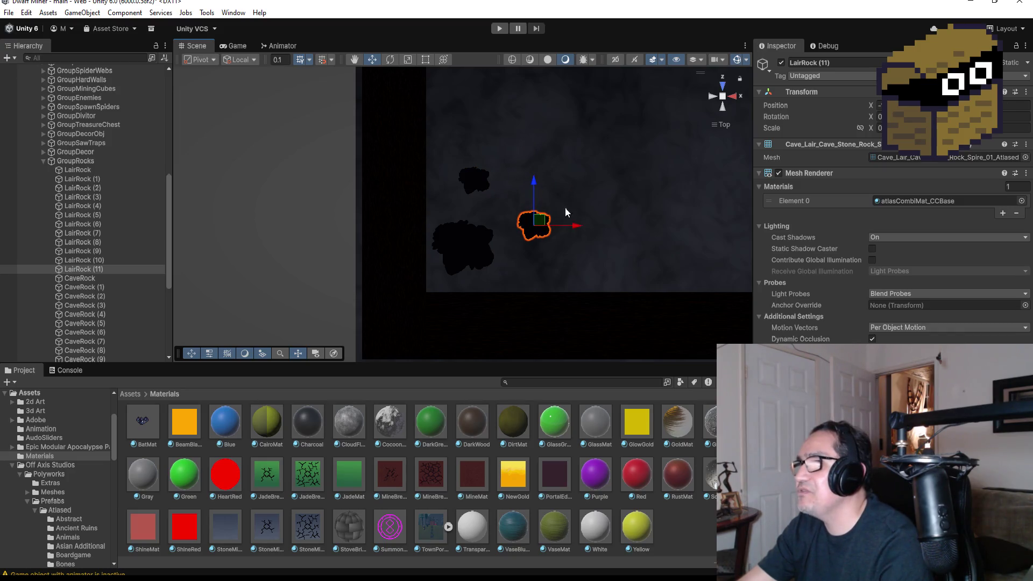
pyautogui.scroll(-5, 631, 215)
pyautogui.moveTo(626, 212)
pyautogui.mouseDown()
pyautogui.moveTo(338, 61)
pyautogui.moveTo(599, 157)
pyautogui.mouseUp()
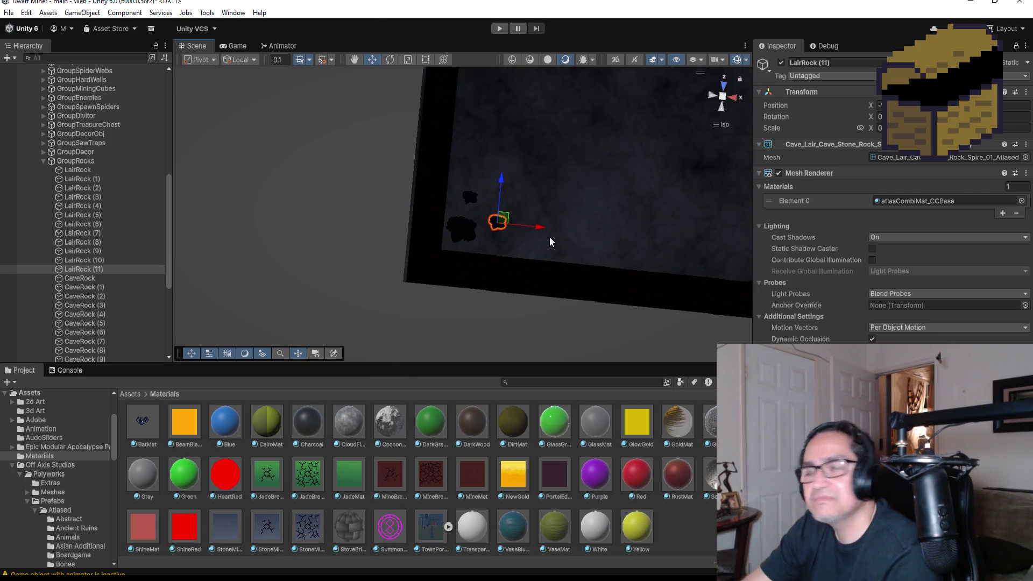
pyautogui.scroll(-4, 548, 238)
pyautogui.scroll(-2, 568, 213)
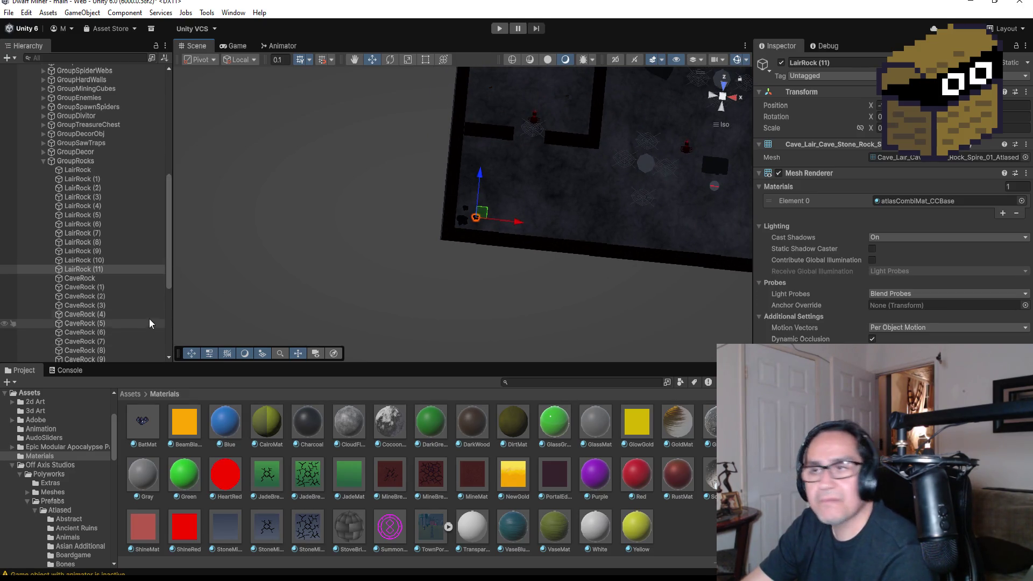
pyautogui.click(85, 279)
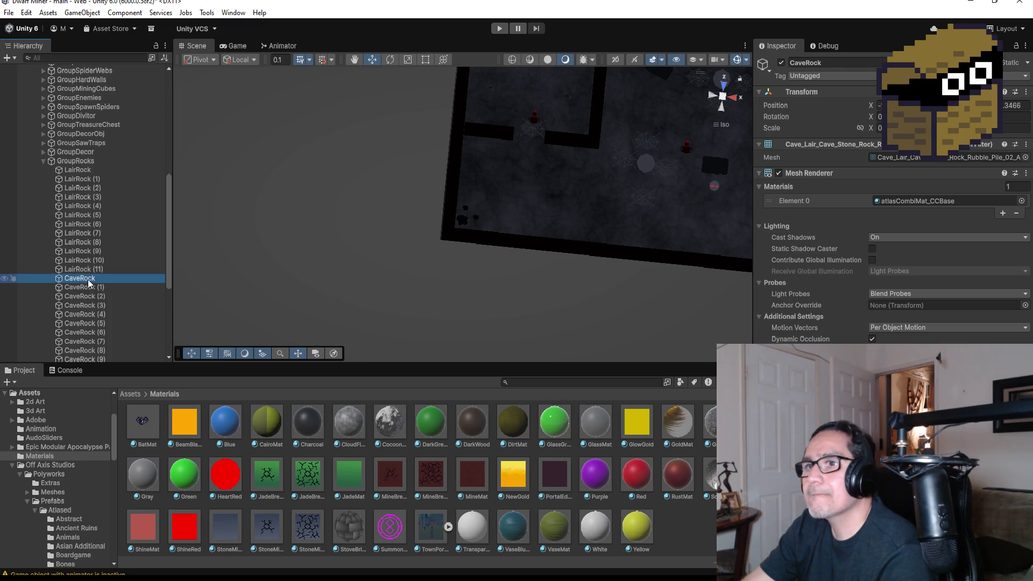
# - Duplicate CaveRock (14) and move the CaveRock (15) copy down the level from a top-down view
pyautogui.doubleClick(89, 280)
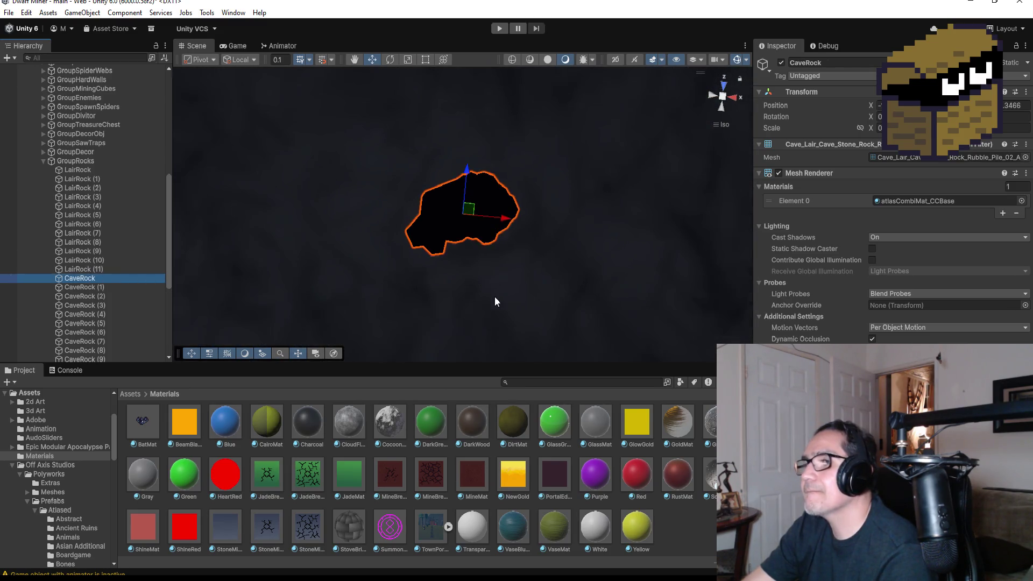
pyautogui.scroll(-5, 548, 253)
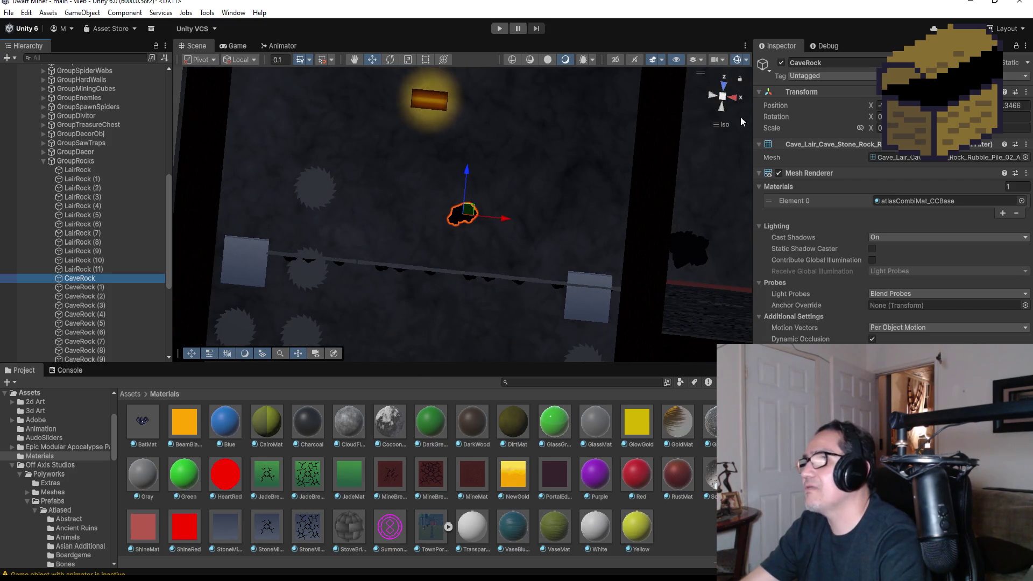
pyautogui.click(724, 81)
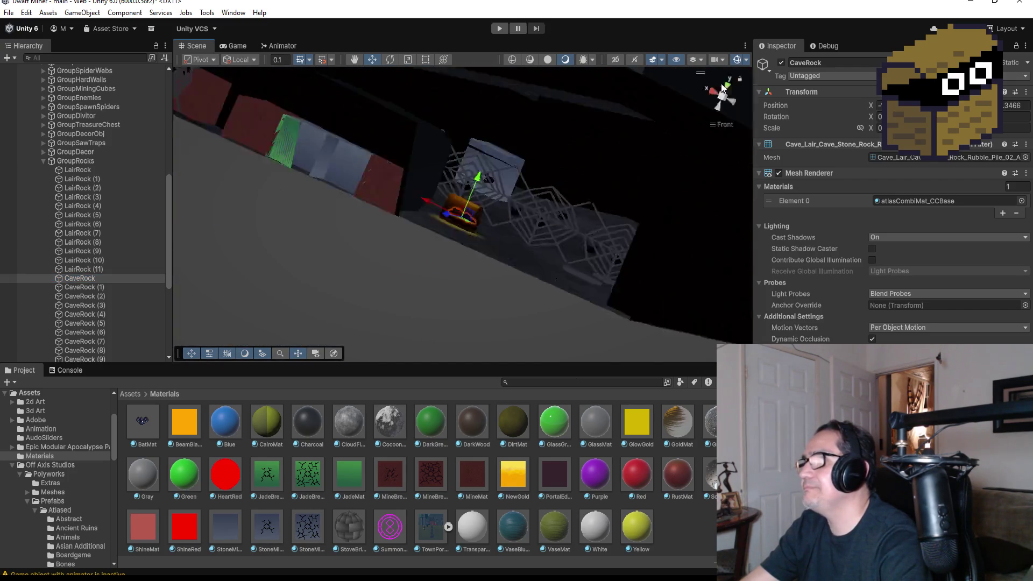
pyautogui.scroll(-2, 520, 205)
pyautogui.scroll(-2, 520, 214)
pyautogui.scroll(-2, 520, 230)
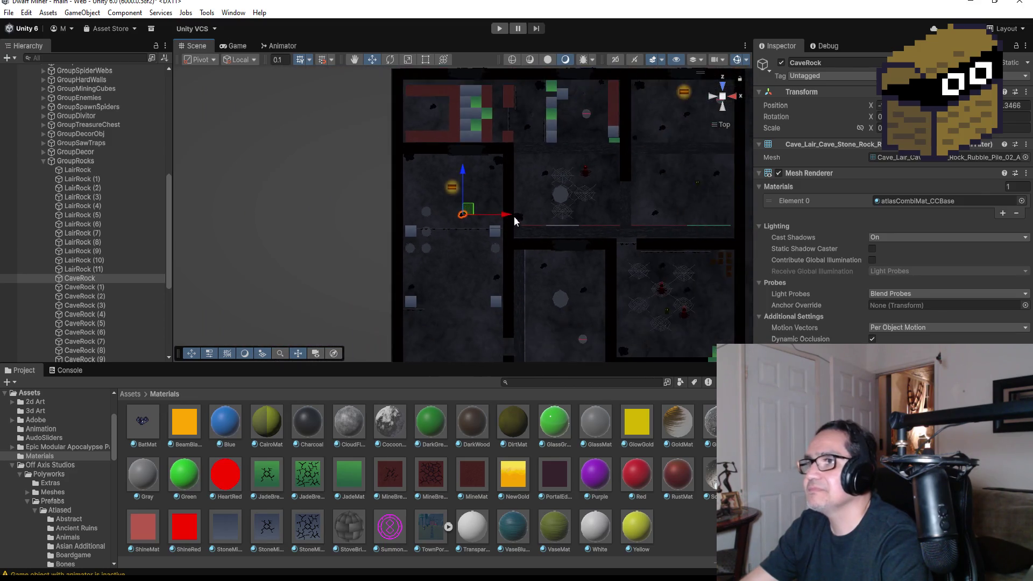
pyautogui.scroll(-2, 513, 219)
pyautogui.scroll(-2, 519, 231)
pyautogui.scroll(-2, 537, 222)
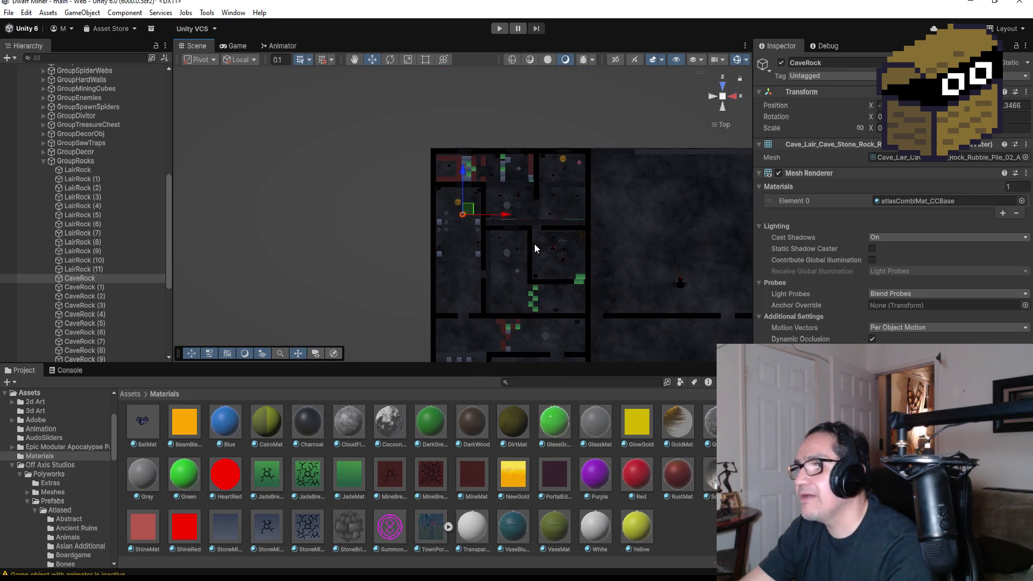
pyautogui.hotkey('ctrl', 'd')
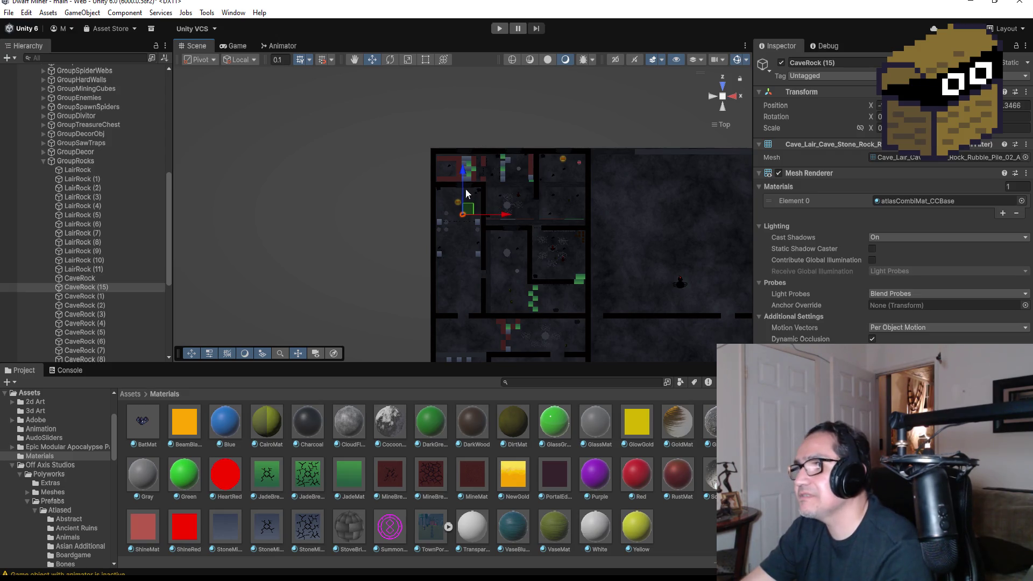
pyautogui.moveTo(462, 172); pyautogui.dragTo(464, 298)
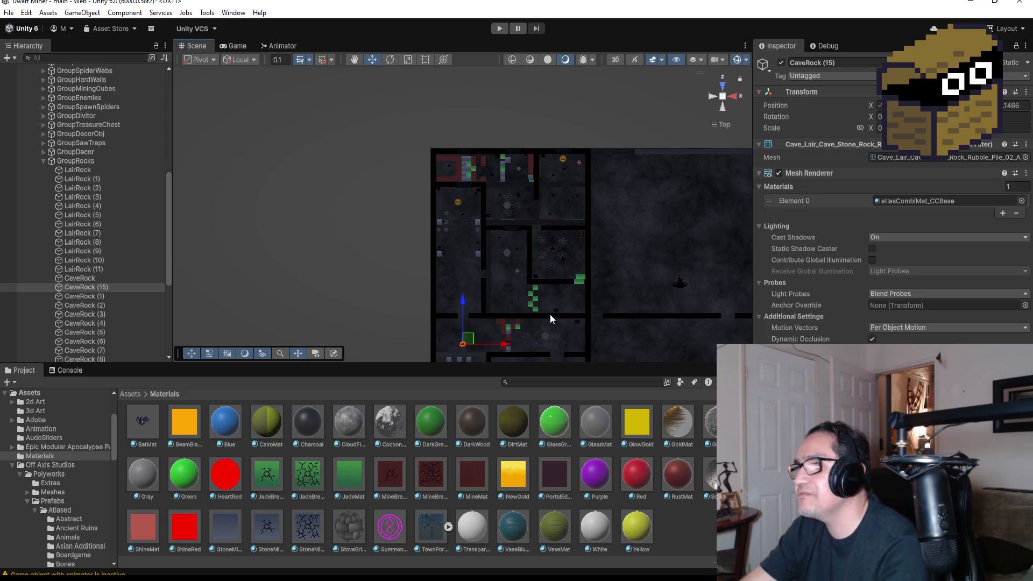
pyautogui.scroll(2, 549, 323)
pyautogui.press('f')
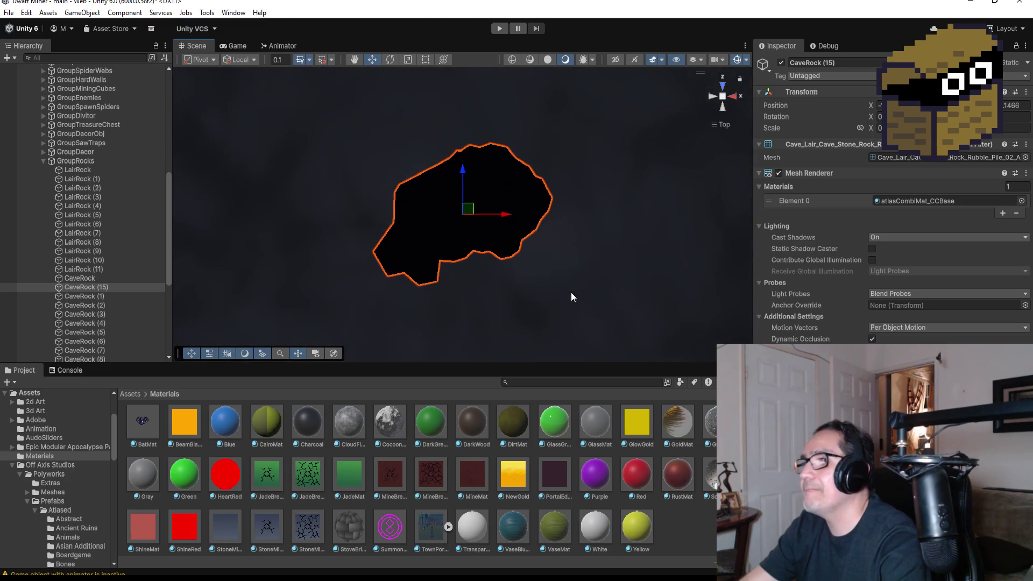
pyautogui.scroll(-2, 570, 292)
pyautogui.scroll(-2, 553, 262)
pyautogui.scroll(-2, 501, 239)
pyautogui.scroll(-2, 476, 230)
pyautogui.scroll(-2, 465, 202)
pyautogui.scroll(-2, 459, 178)
pyautogui.moveTo(462, 171); pyautogui.dragTo(462, 153)
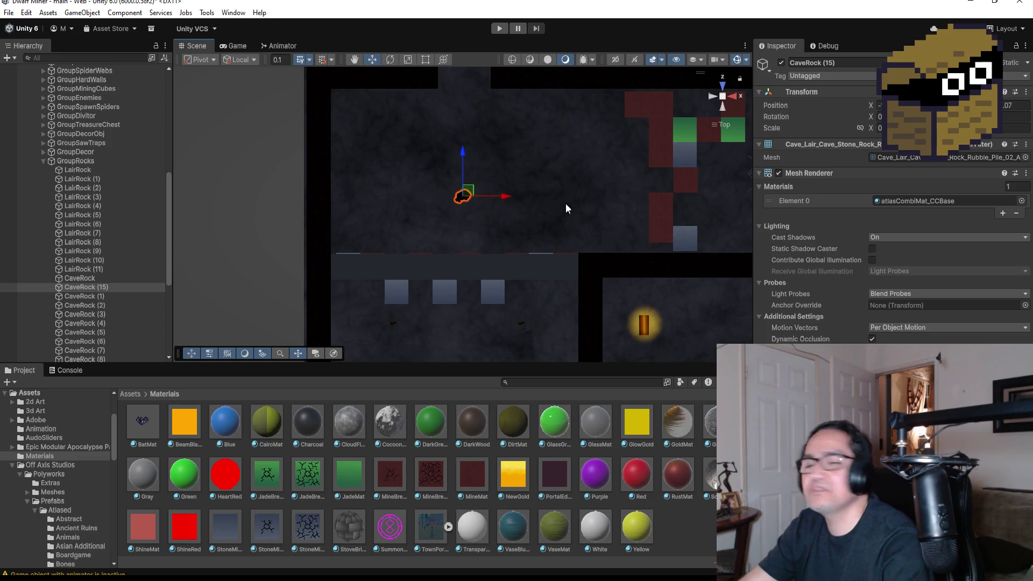
pyautogui.scroll(-2, 557, 258)
pyautogui.scroll(-2, 574, 235)
pyautogui.scroll(-2, 598, 231)
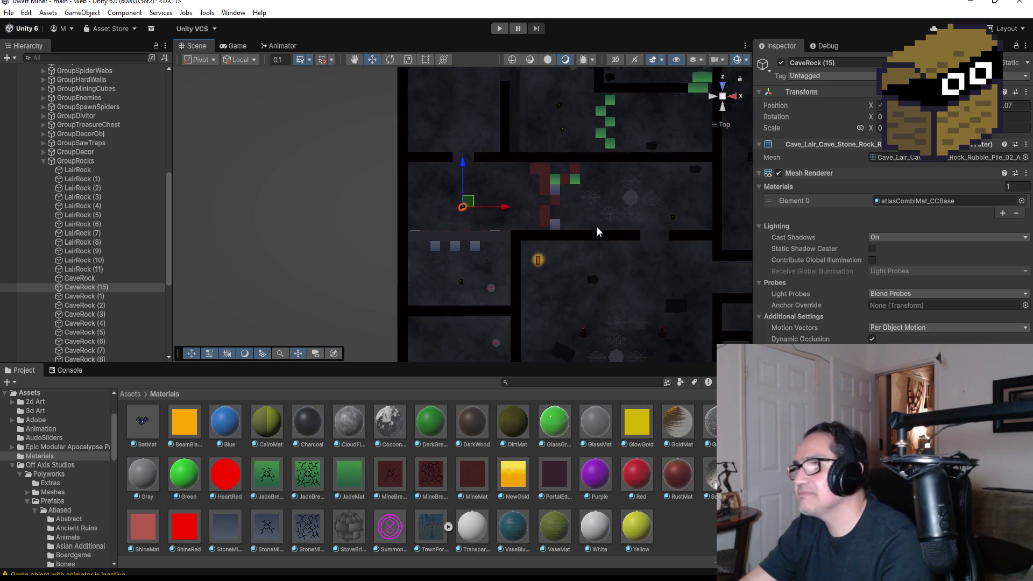
pyautogui.scroll(-1, 593, 218)
# - Make CaveRock (16) and (17) copies and place the last one down-left in the lower room
pyautogui.hotkey('ctrl', 'd')
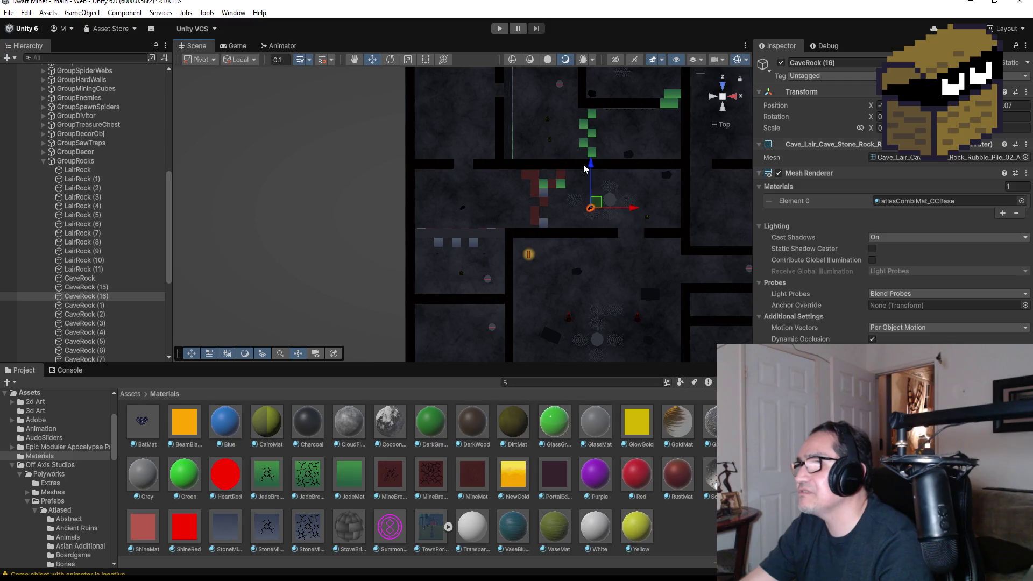
pyautogui.moveTo(589, 139); pyautogui.dragTo(590, 133)
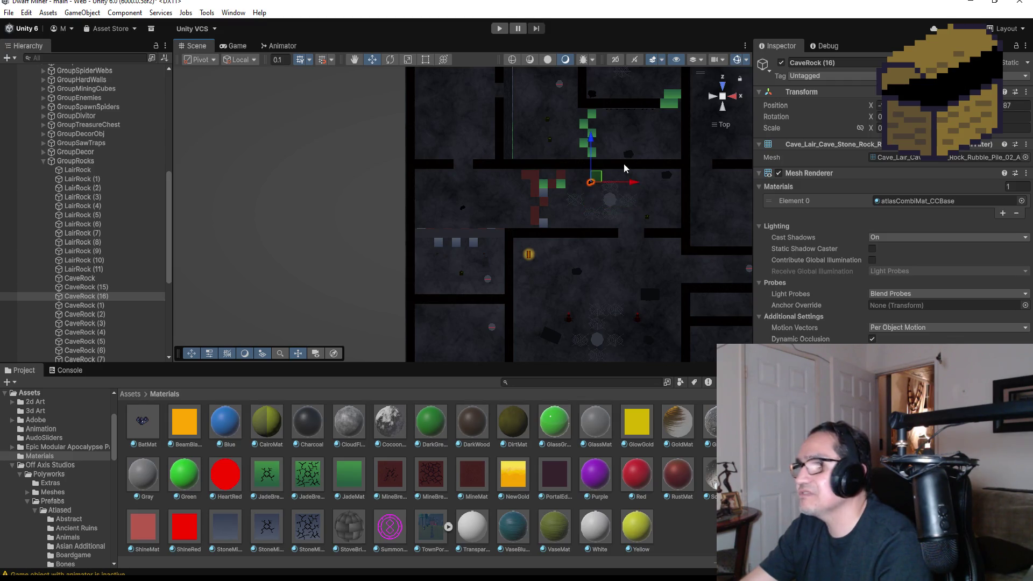
pyautogui.hotkey('ctrl', 'd')
pyautogui.moveTo(590, 143); pyautogui.dragTo(590, 256)
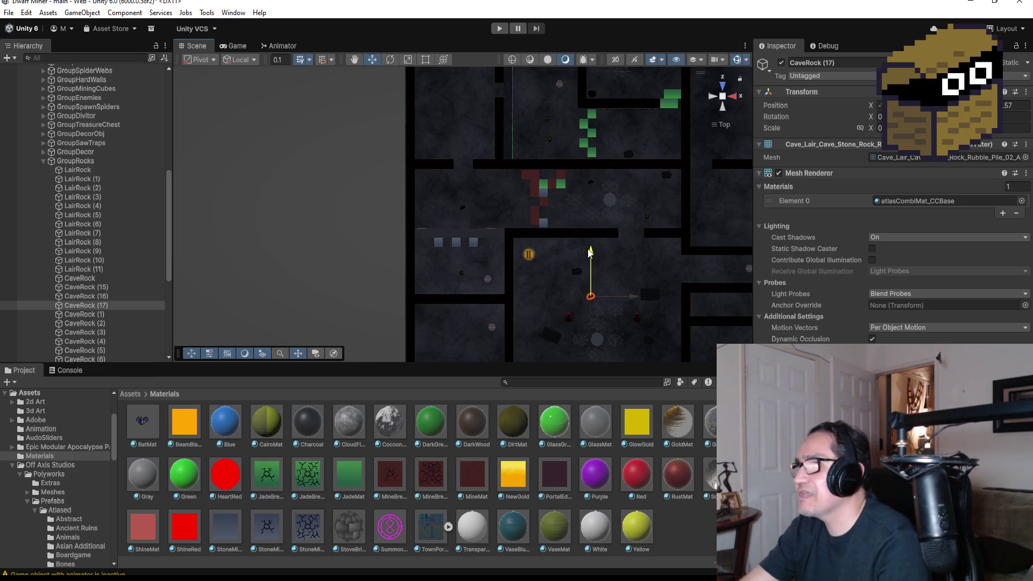
pyautogui.moveTo(632, 295); pyautogui.dragTo(580, 299)
pyautogui.scroll(-2, 577, 302)
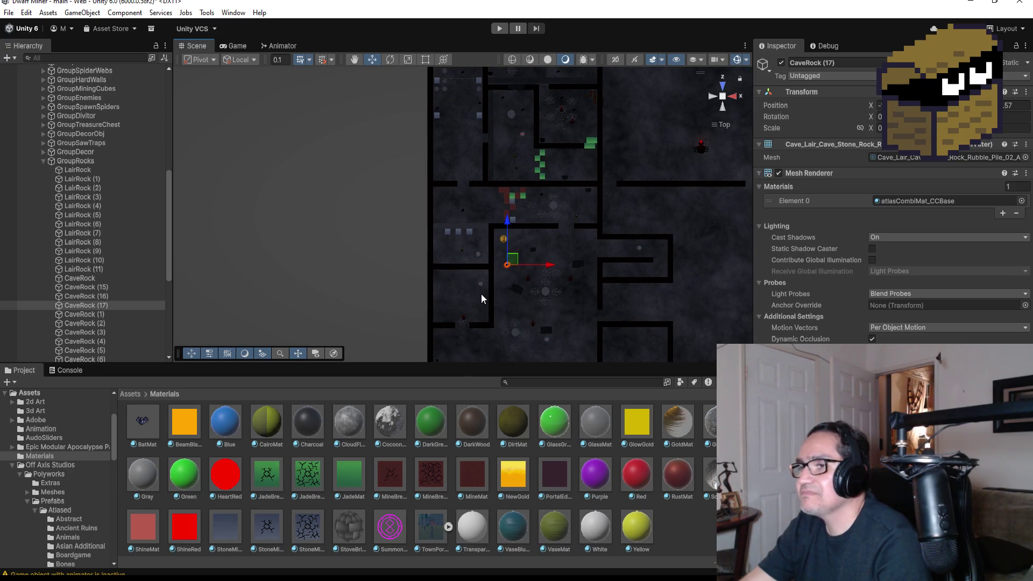
pyautogui.scroll(-2, 481, 299)
pyautogui.scroll(-1, 511, 327)
# - Select the original Bigrock, duplicate it as Bigrock (3) and move the copy left and down
pyautogui.click(525, 303)
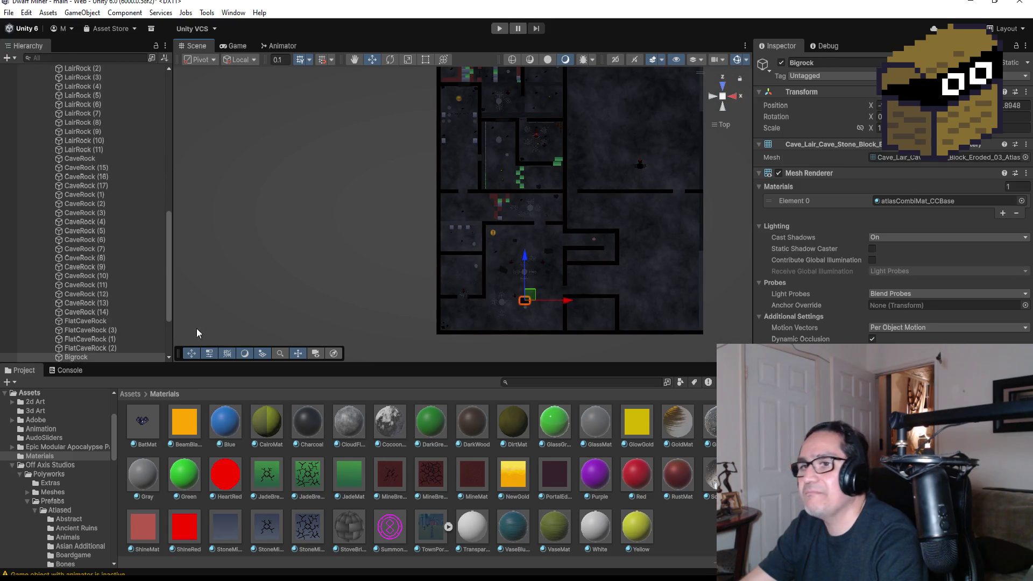
pyautogui.scroll(-3, 109, 341)
pyautogui.click(88, 283)
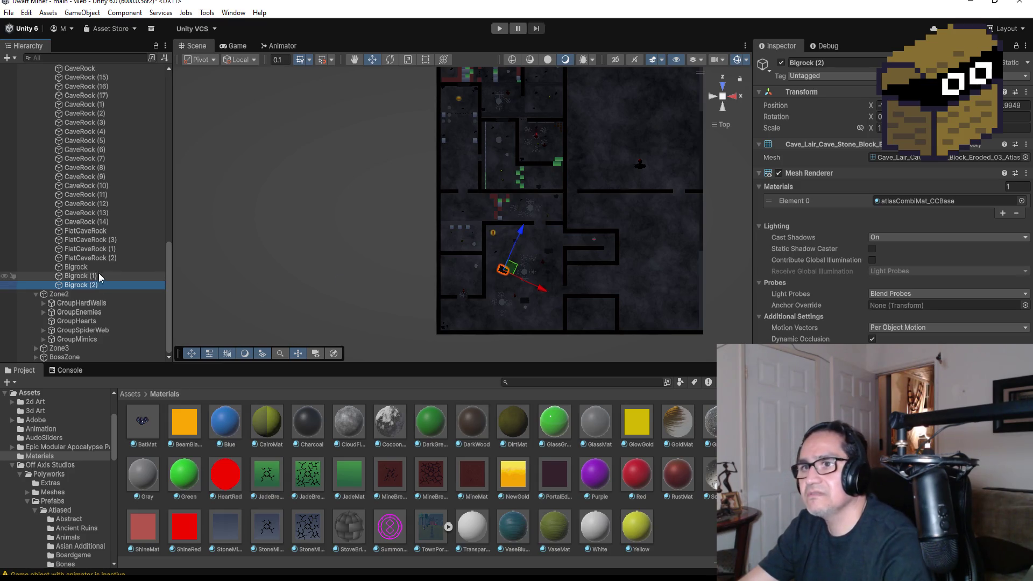
pyautogui.click(100, 276)
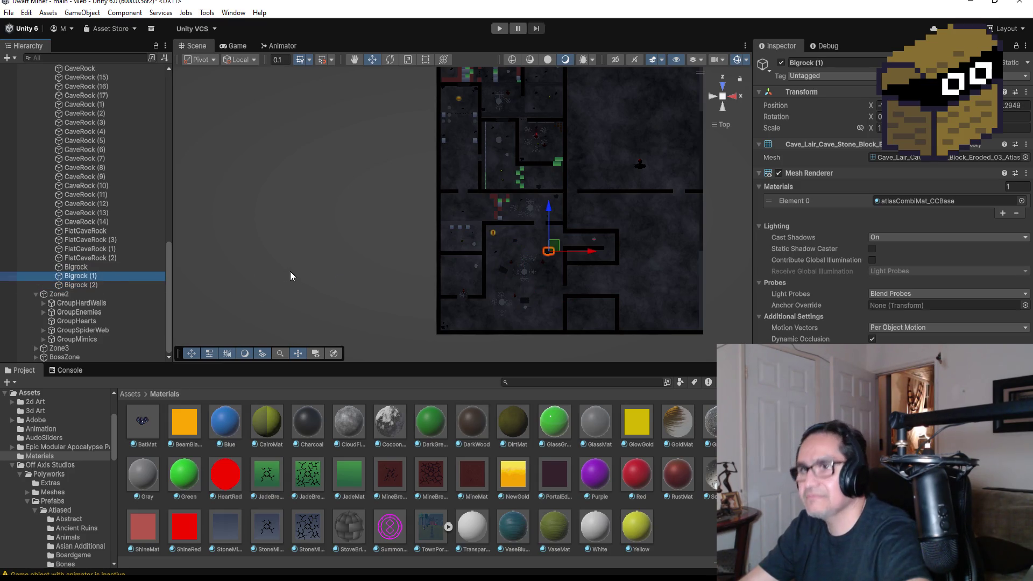
pyautogui.click(121, 267)
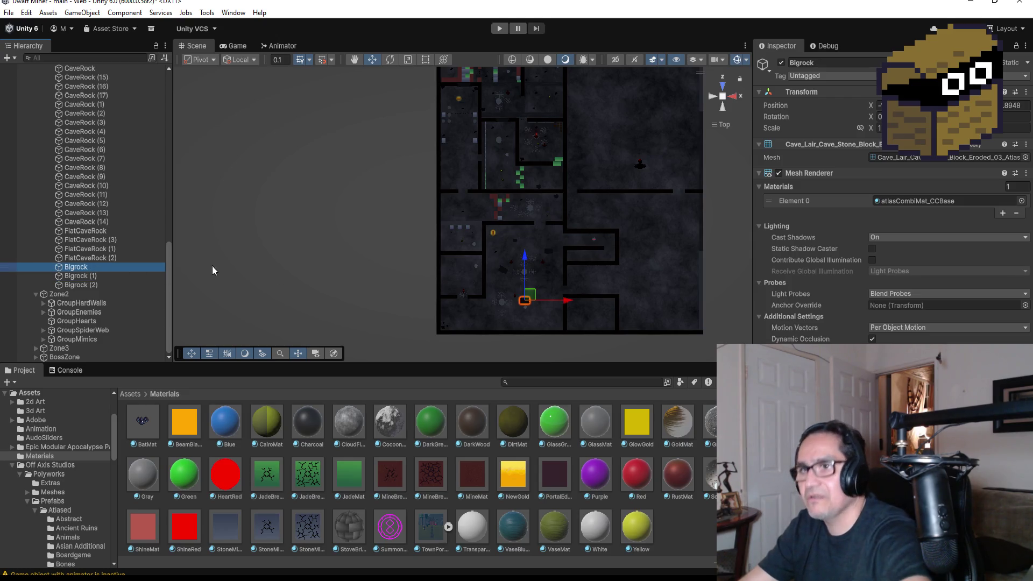
pyautogui.hotkey('ctrl', 'd')
pyautogui.moveTo(569, 302); pyautogui.dragTo(494, 307)
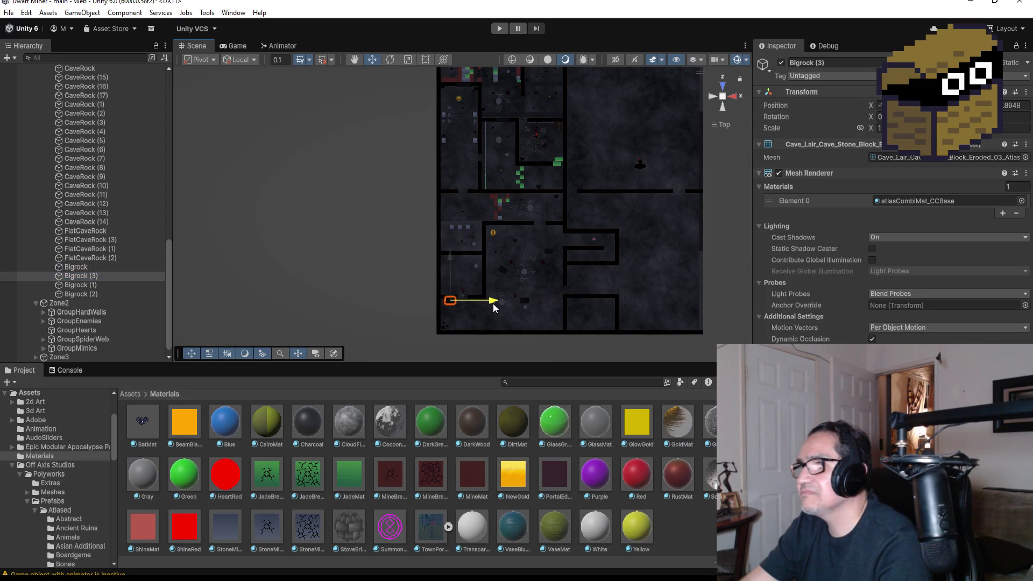
pyautogui.moveTo(446, 257); pyautogui.dragTo(449, 264)
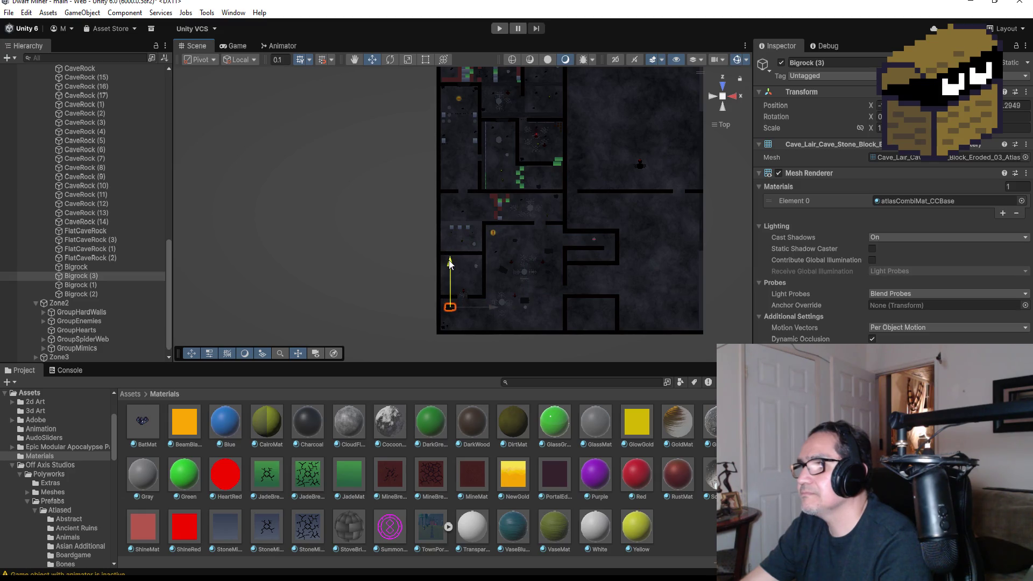
pyautogui.scroll(3, 472, 287)
# - Move Bigrock (3) right and up beside the wall opening near the spider in the lower-left room
pyautogui.press('f')
pyautogui.scroll(-2, 628, 294)
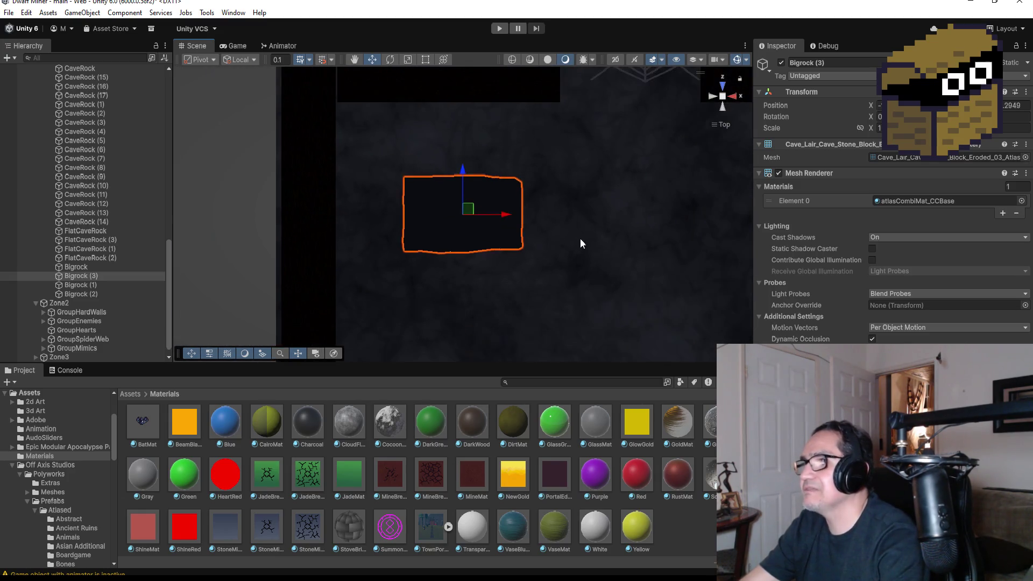
pyautogui.scroll(-2, 583, 241)
pyautogui.scroll(-1, 500, 227)
pyautogui.scroll(-1, 487, 223)
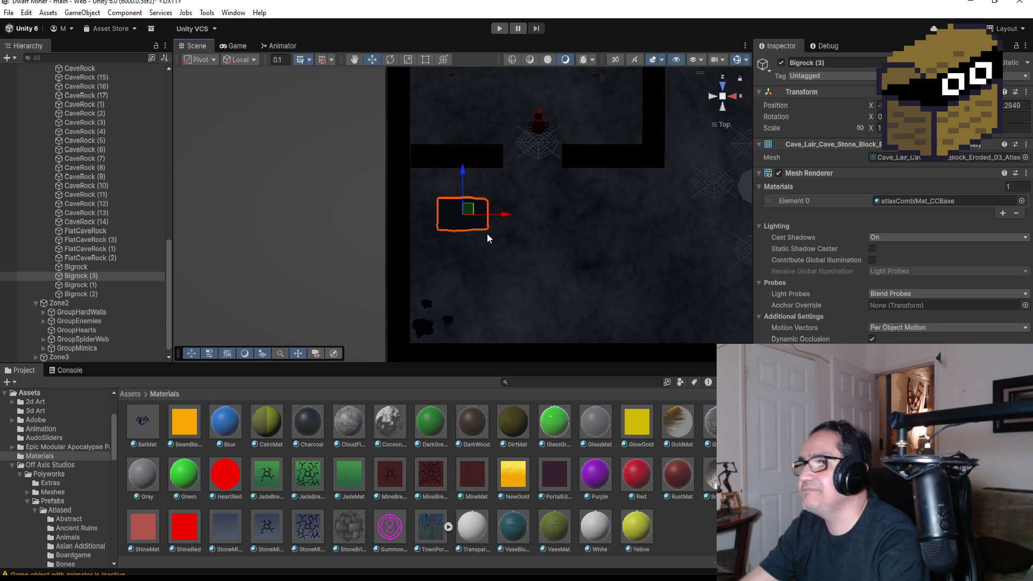
pyautogui.moveTo(506, 215); pyautogui.dragTo(643, 214)
pyautogui.moveTo(606, 175); pyautogui.dragTo(606, 143)
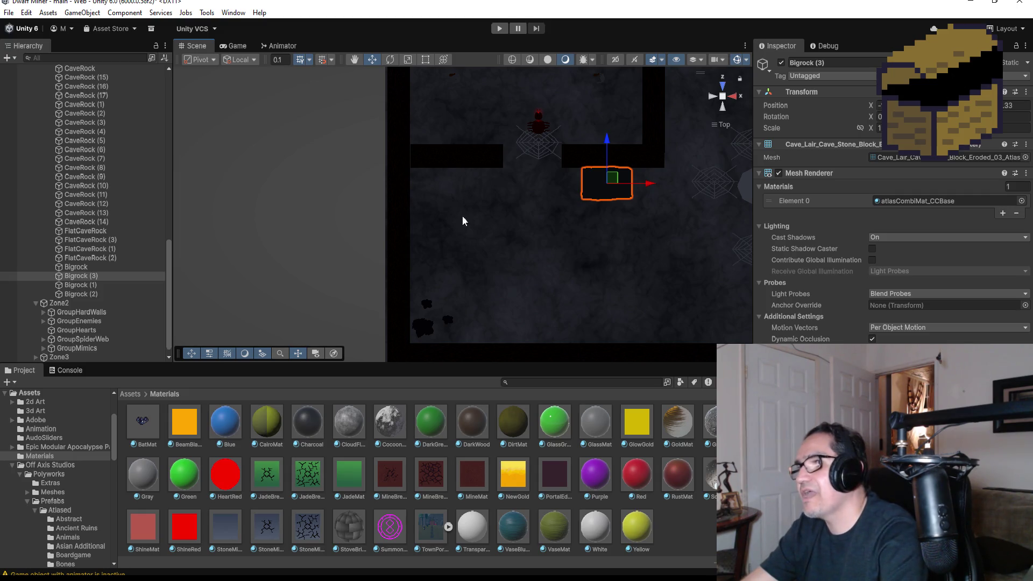
pyautogui.scroll(-2, 433, 238)
pyautogui.scroll(-2, 508, 209)
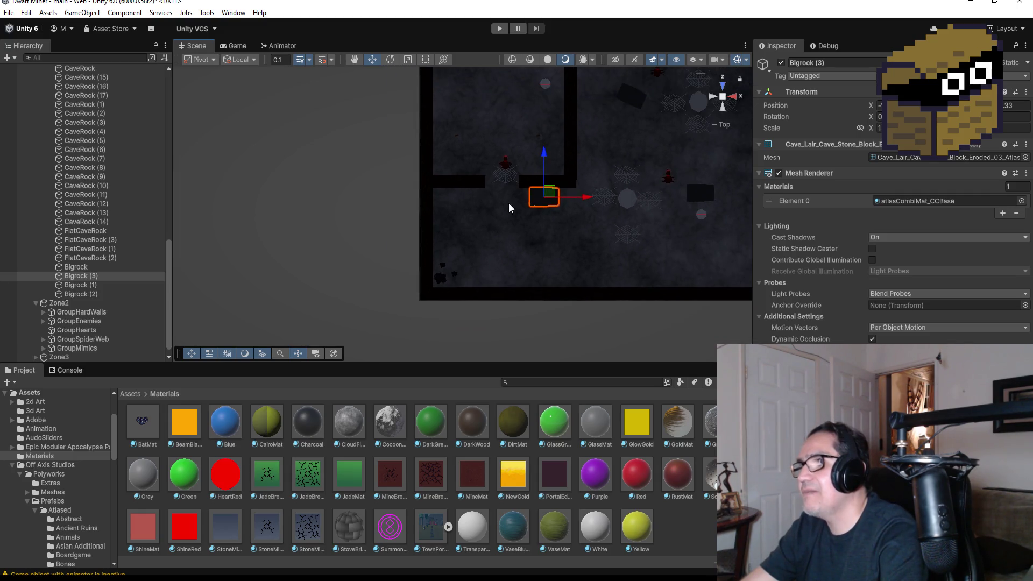
pyautogui.scroll(-2, 497, 135)
pyautogui.scroll(-2, 491, 106)
pyautogui.scroll(-2, 535, 133)
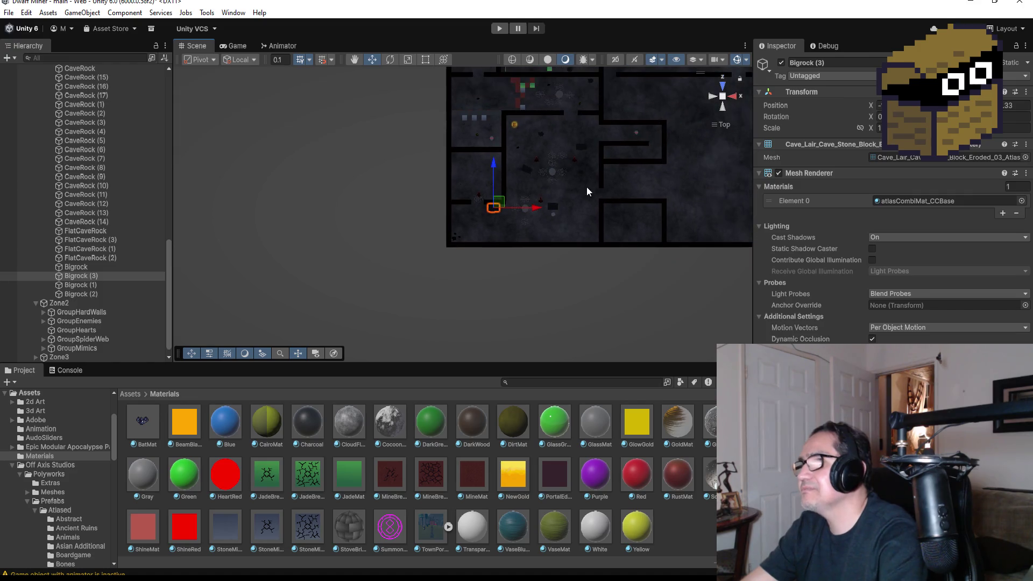
pyautogui.scroll(-1, 595, 200)
pyautogui.scroll(-1, 596, 201)
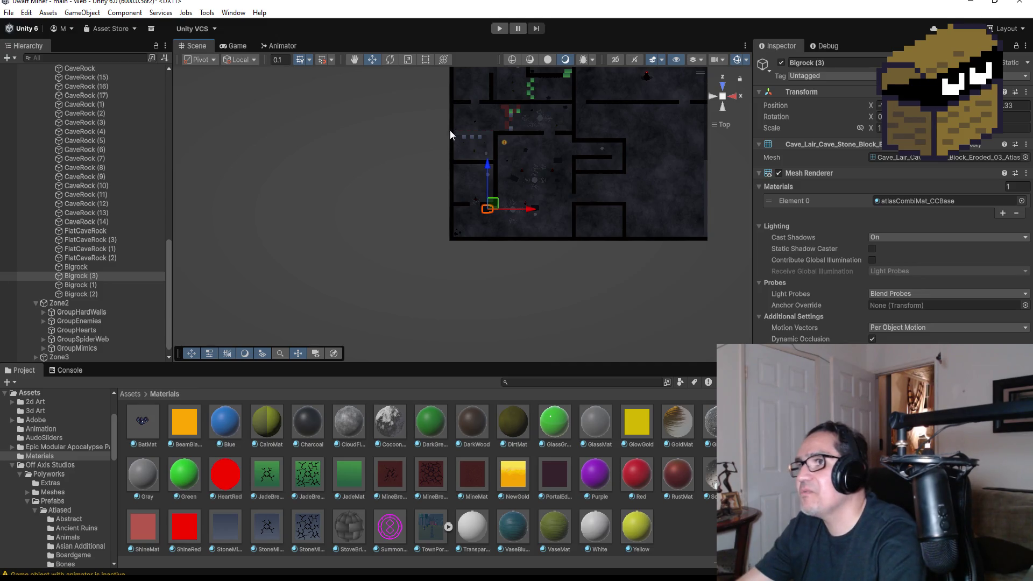
pyautogui.click(511, 111)
# - Duplicate MiningHardCube (44) and move MiningHardCube (45) into the bottom-left corner of the level
pyautogui.press('f')
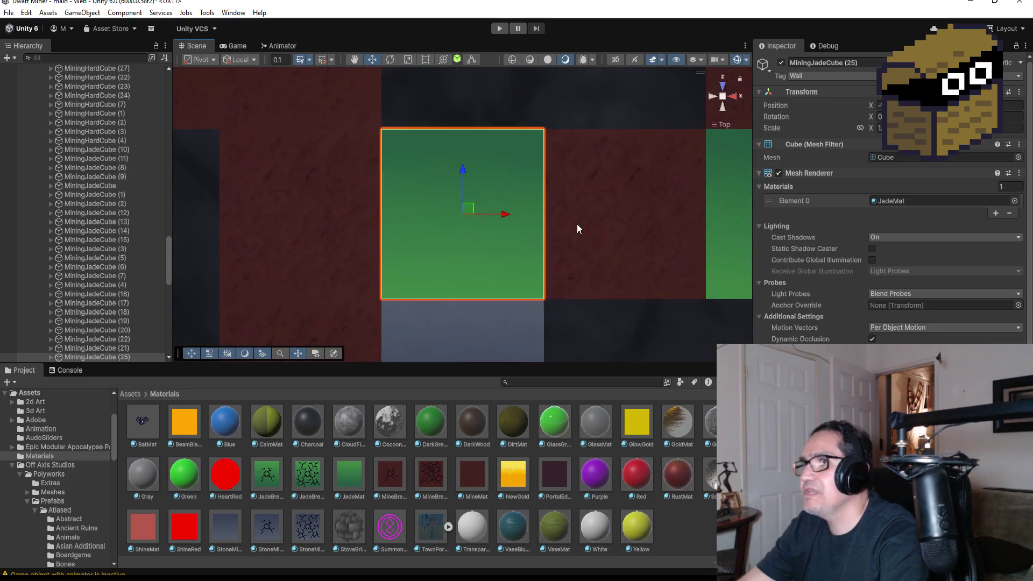
pyautogui.scroll(-2, 577, 223)
pyautogui.scroll(-2, 519, 263)
pyautogui.scroll(-2, 482, 271)
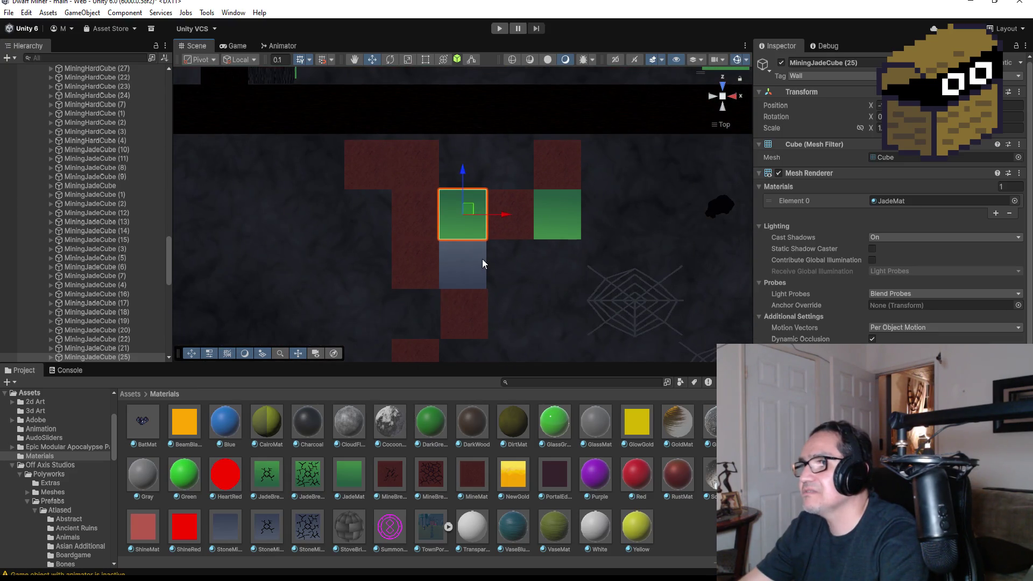
pyautogui.click(481, 258)
pyautogui.scroll(5, 117, 264)
pyautogui.scroll(3, 117, 264)
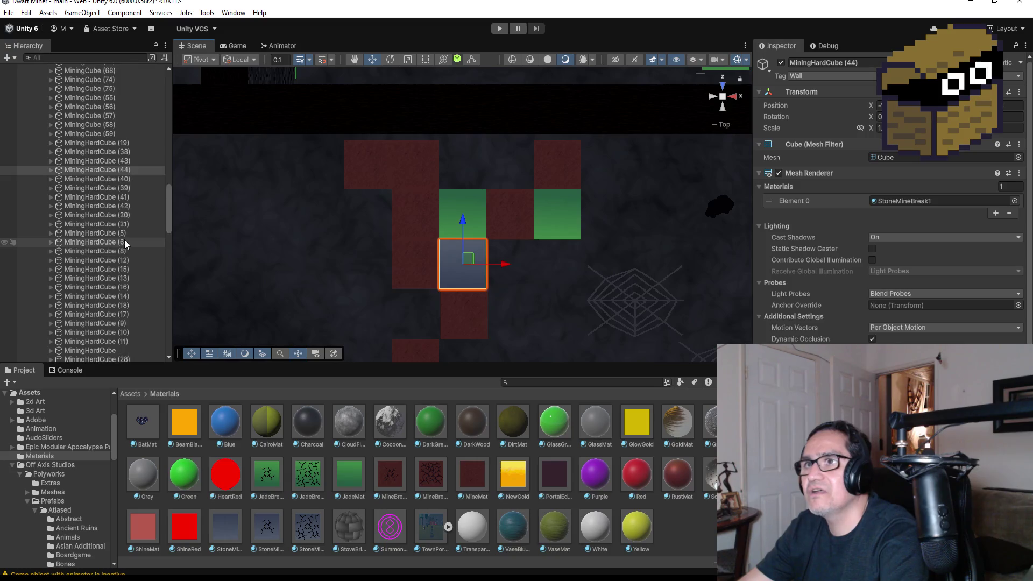
pyautogui.scroll(-2, 556, 235)
pyautogui.scroll(-2, 530, 246)
pyautogui.scroll(-2, 530, 246)
pyautogui.scroll(-1, 508, 238)
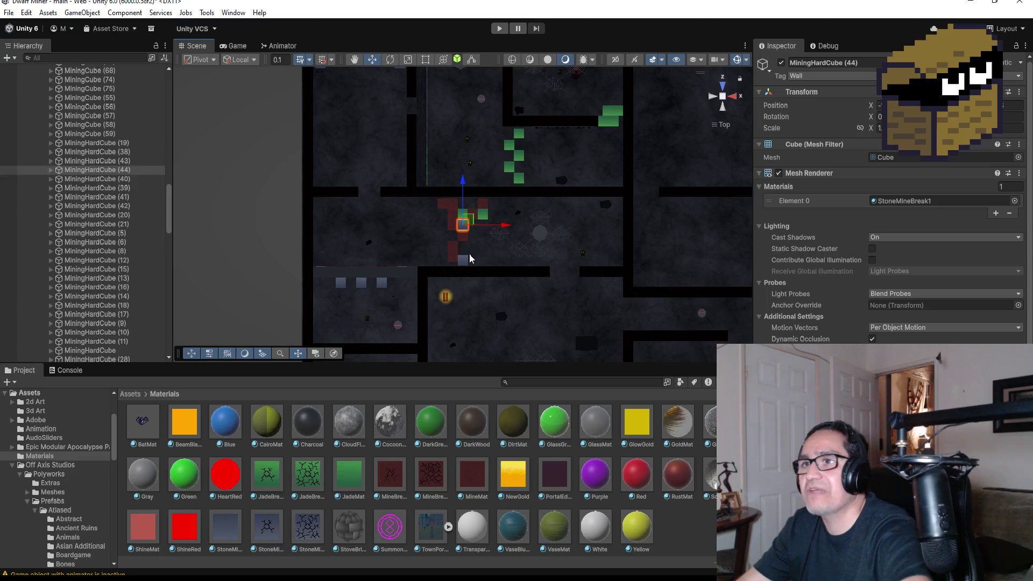
pyautogui.hotkey('ctrl', 'd')
pyautogui.moveTo(460, 185); pyautogui.dragTo(461, 275)
pyautogui.scroll(-5, 502, 297)
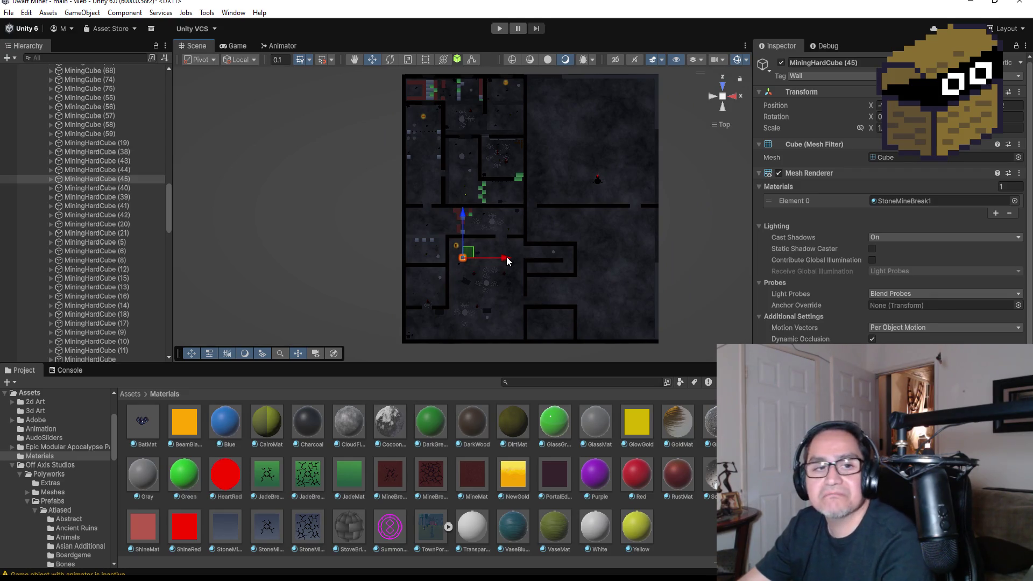
pyautogui.moveTo(464, 213); pyautogui.dragTo(472, 288)
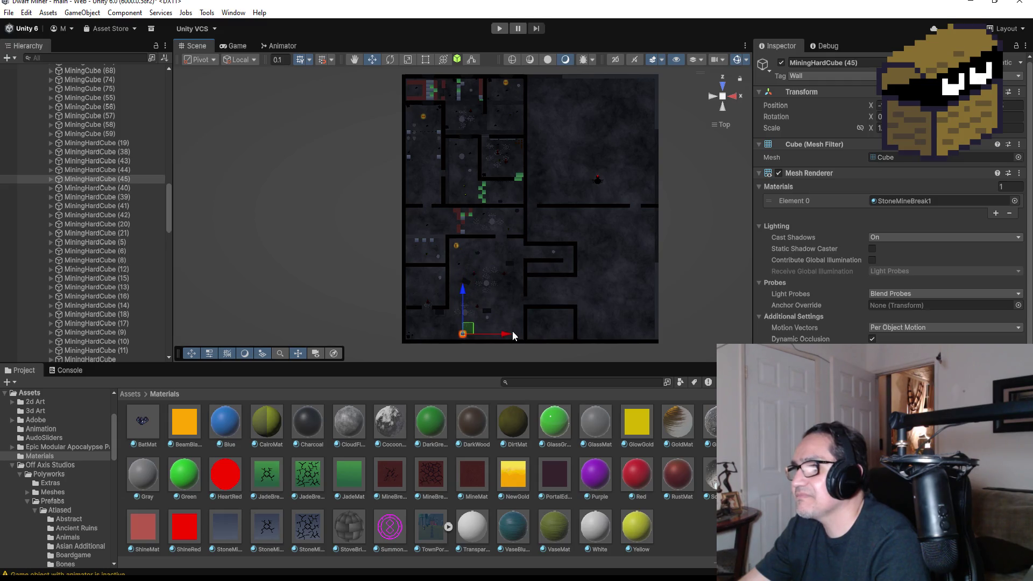
pyautogui.moveTo(512, 335); pyautogui.dragTo(456, 336)
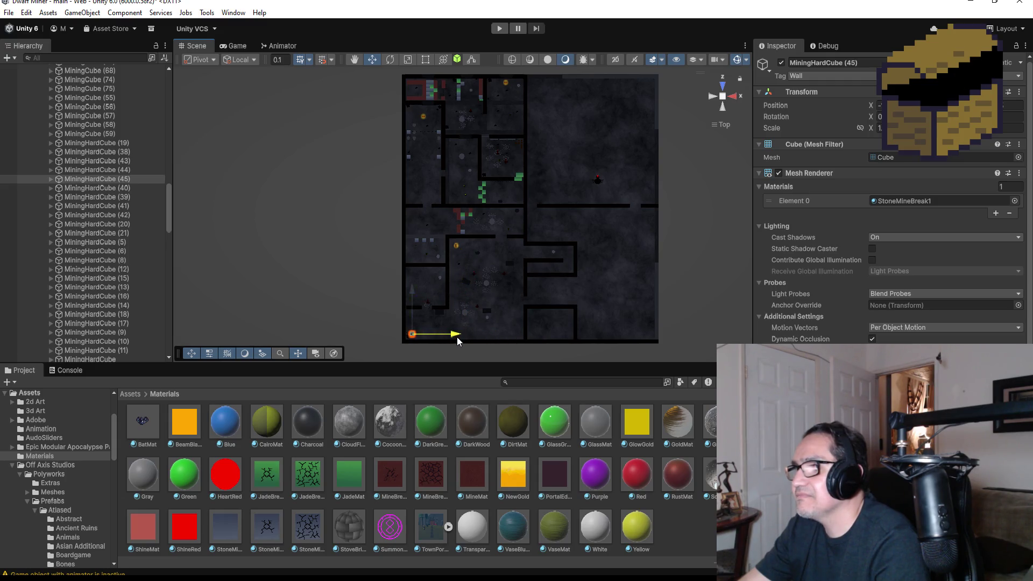
pyautogui.moveTo(411, 291); pyautogui.dragTo(411, 283)
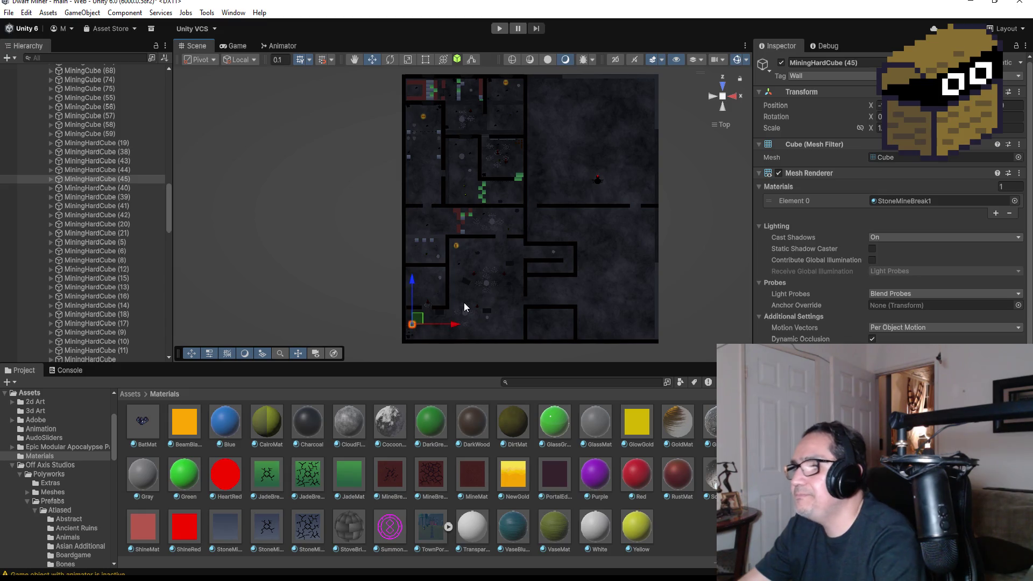
# - Shift the hard cube left along the corridor and place a duplicate to its right
pyautogui.press('f')
pyautogui.scroll(-2, 549, 192)
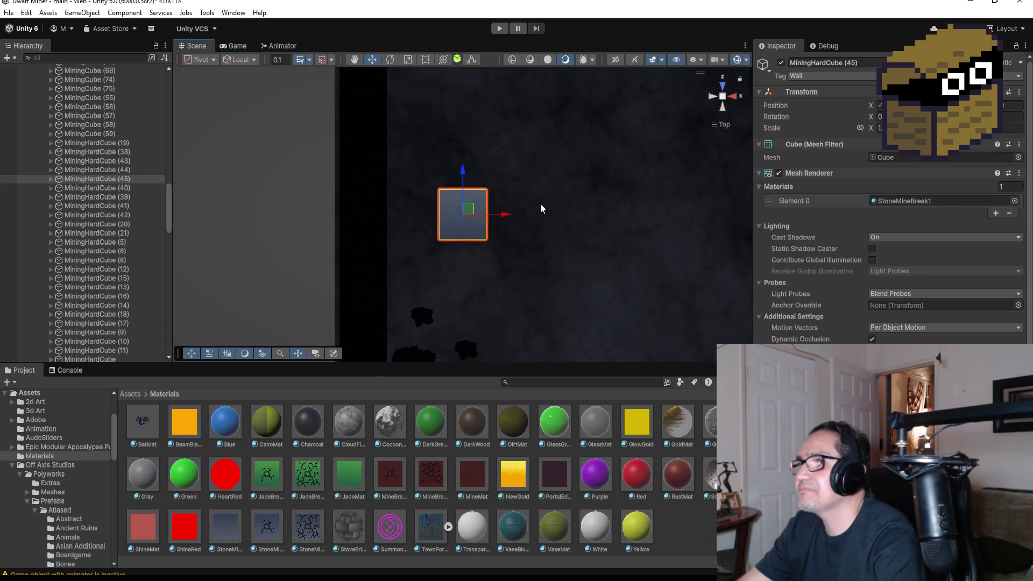
pyautogui.scroll(-2, 540, 204)
pyautogui.moveTo(507, 217); pyautogui.dragTo(475, 222)
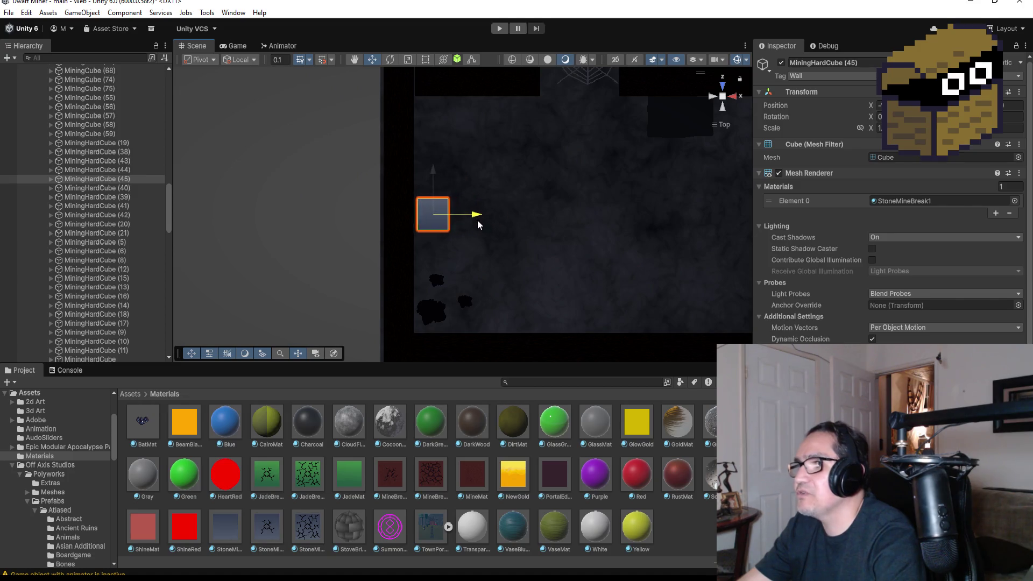
pyautogui.moveTo(430, 169); pyautogui.dragTo(431, 175)
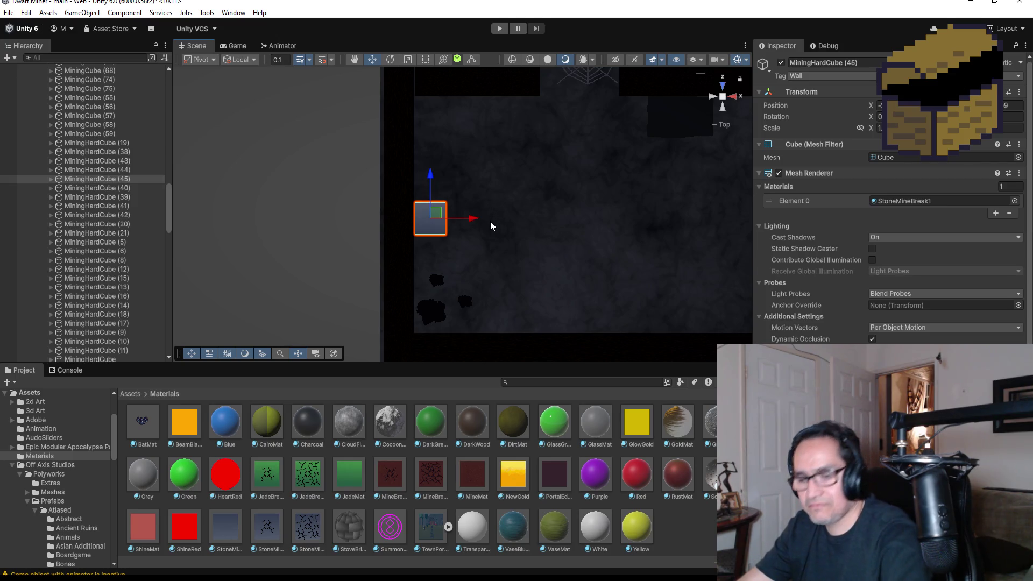
pyautogui.hotkey('ctrl', 'd')
pyautogui.moveTo(476, 218); pyautogui.dragTo(505, 220)
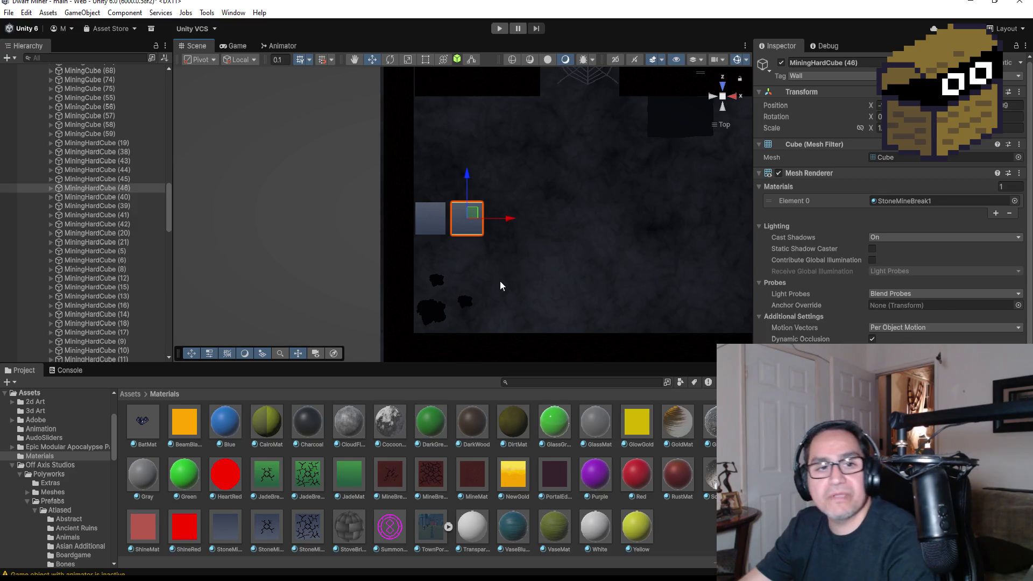
# - From a top view, add MiningHardCube (47) and slide it flush against the end of the grey block
pyautogui.moveTo(510, 303)
pyautogui.mouseDown()
pyautogui.moveTo(519, 164)
pyautogui.moveTo(498, 257)
pyautogui.moveTo(446, 254)
pyautogui.mouseUp()
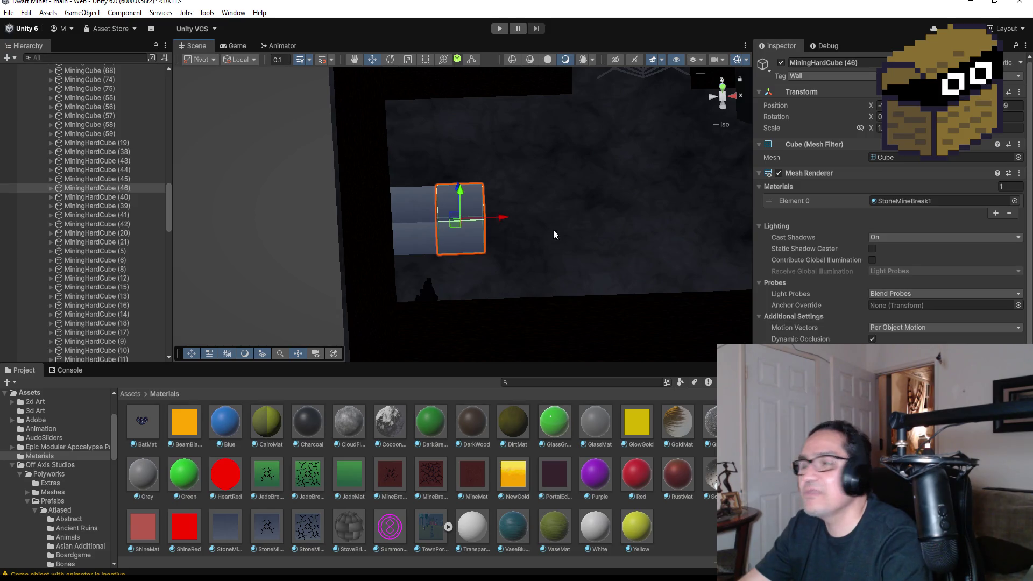
pyautogui.moveTo(641, 156); pyautogui.dragTo(728, 107)
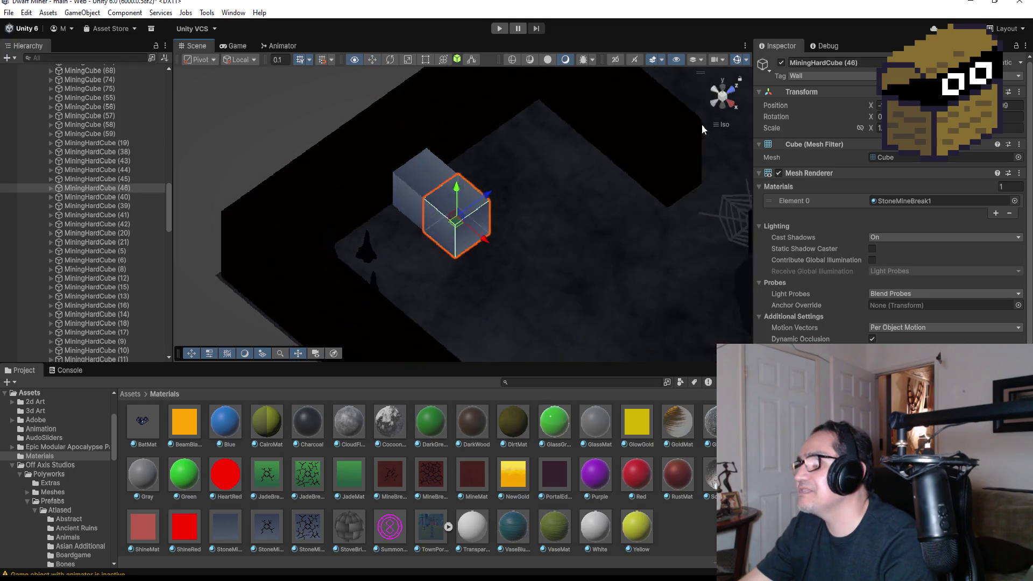
pyautogui.moveTo(727, 91); pyautogui.dragTo(724, 92)
pyautogui.click(724, 88)
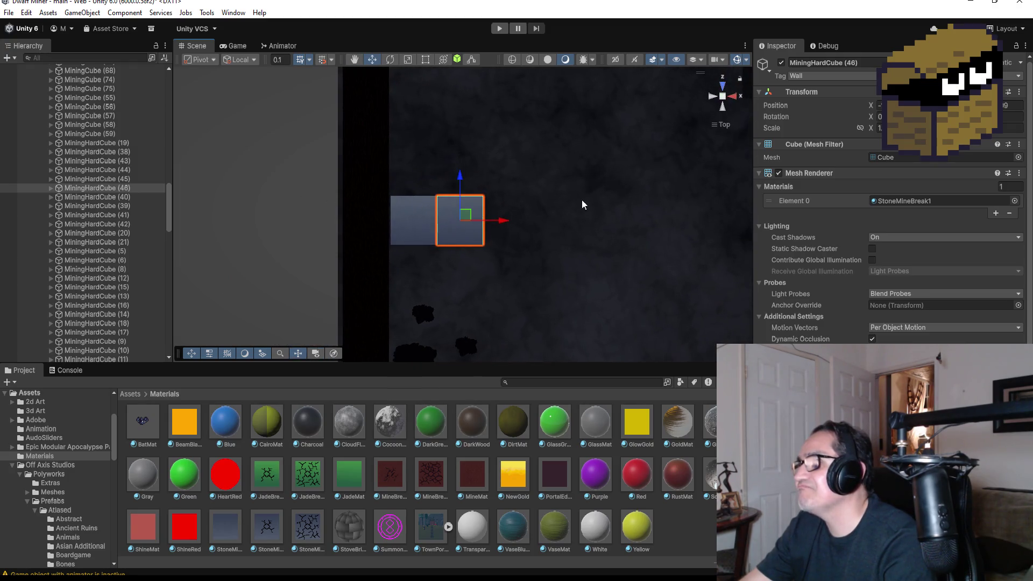
pyautogui.press('Down')
pyautogui.moveTo(532, 225); pyautogui.dragTo(564, 214)
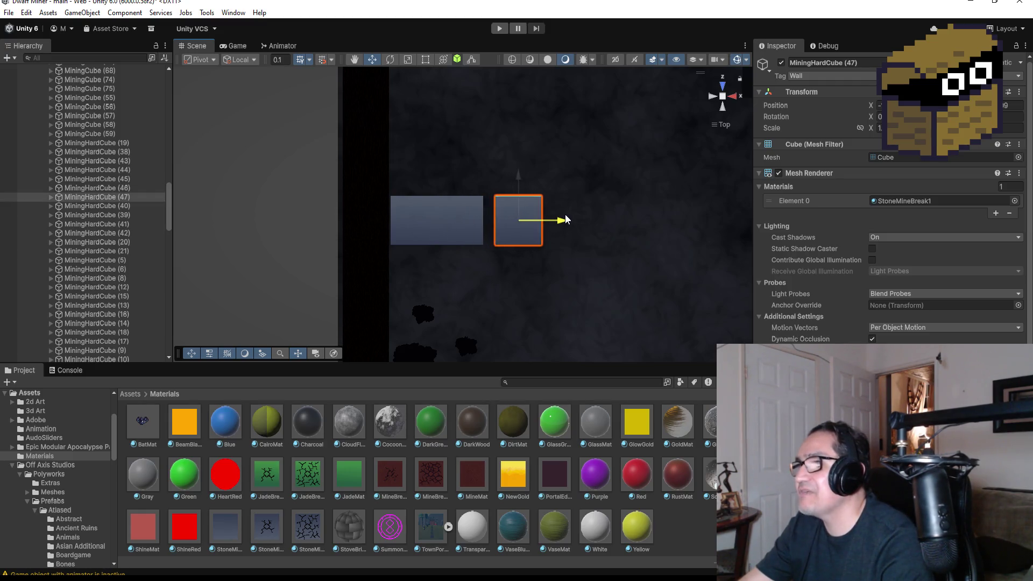
pyautogui.moveTo(549, 287); pyautogui.dragTo(516, 203)
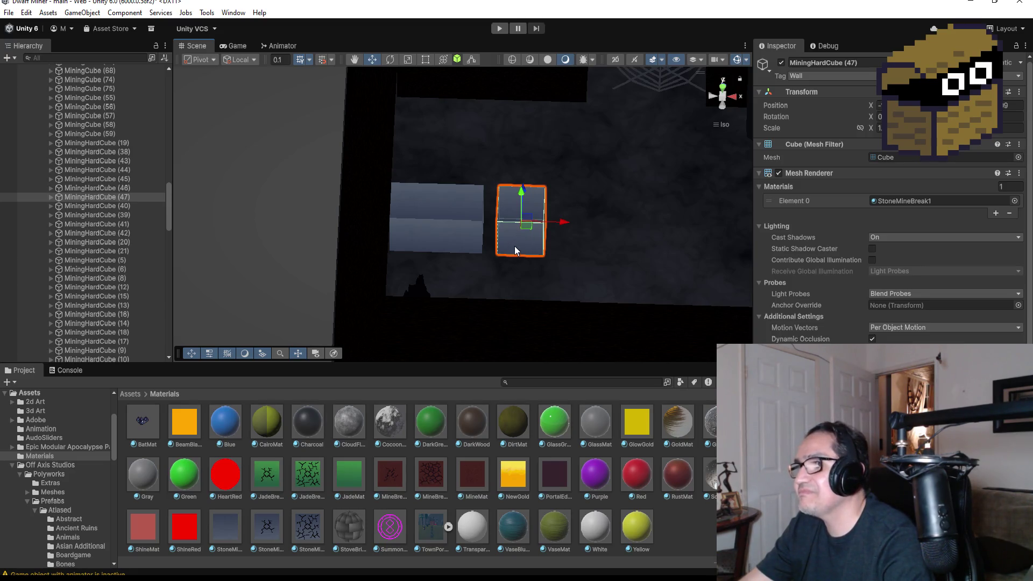
pyautogui.moveTo(500, 256); pyautogui.dragTo(493, 254)
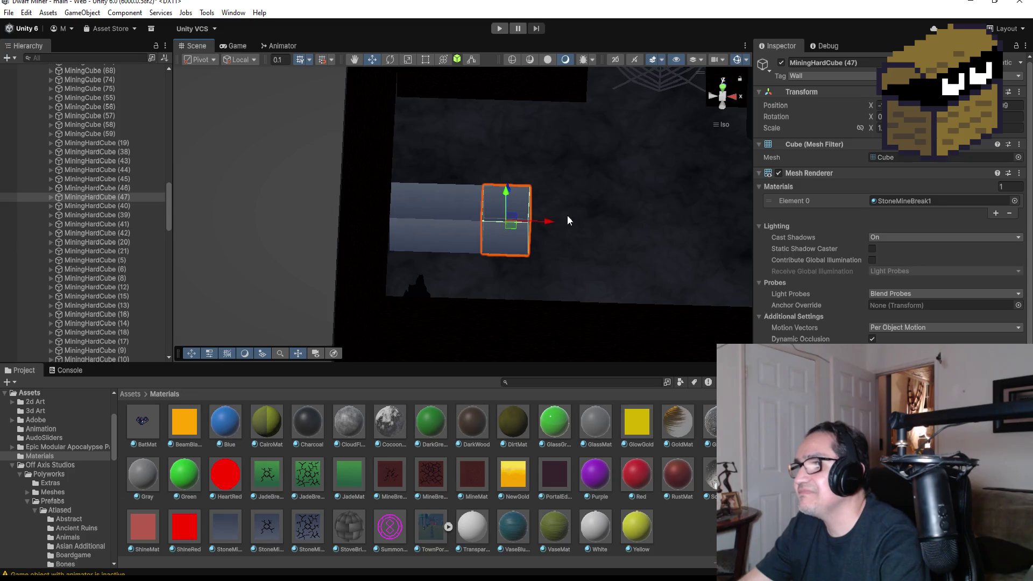
pyautogui.moveTo(616, 150); pyautogui.dragTo(506, 253)
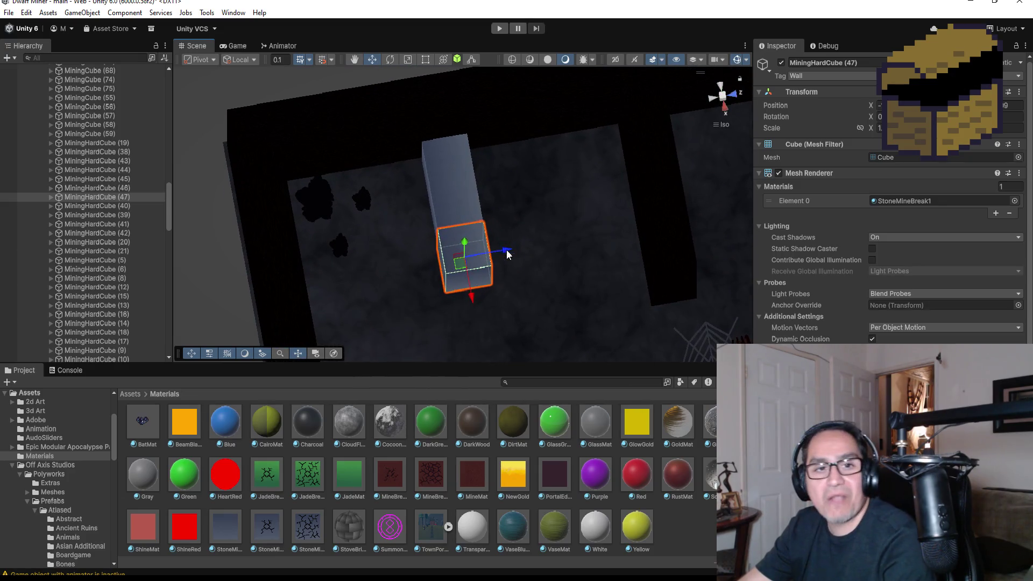
pyautogui.scroll(-4, 534, 239)
pyautogui.scroll(-3, 550, 251)
pyautogui.scroll(-5, 107, 299)
pyautogui.scroll(-1, 108, 302)
pyautogui.click(117, 302)
pyautogui.scroll(-2, 549, 261)
pyautogui.scroll(-2, 542, 250)
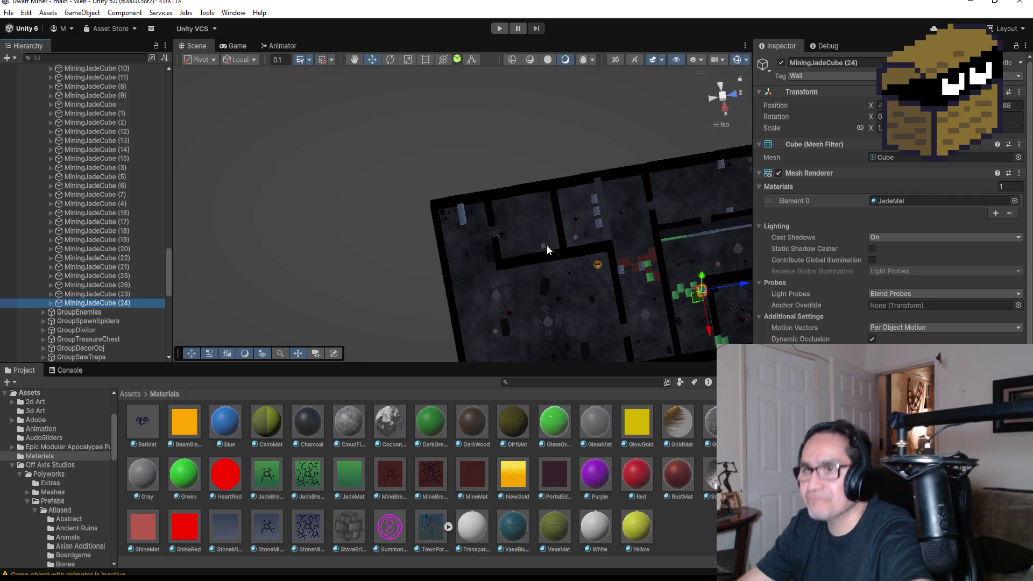
# - Duplicate the jade cube as MiningJadeCube (27) and set it beside the grey block in the corridor gap
pyautogui.hotkey('ctrl', 'd')
pyautogui.scroll(-2, 633, 265)
pyautogui.scroll(-1, 714, 272)
pyautogui.moveTo(698, 271); pyautogui.dragTo(559, 282)
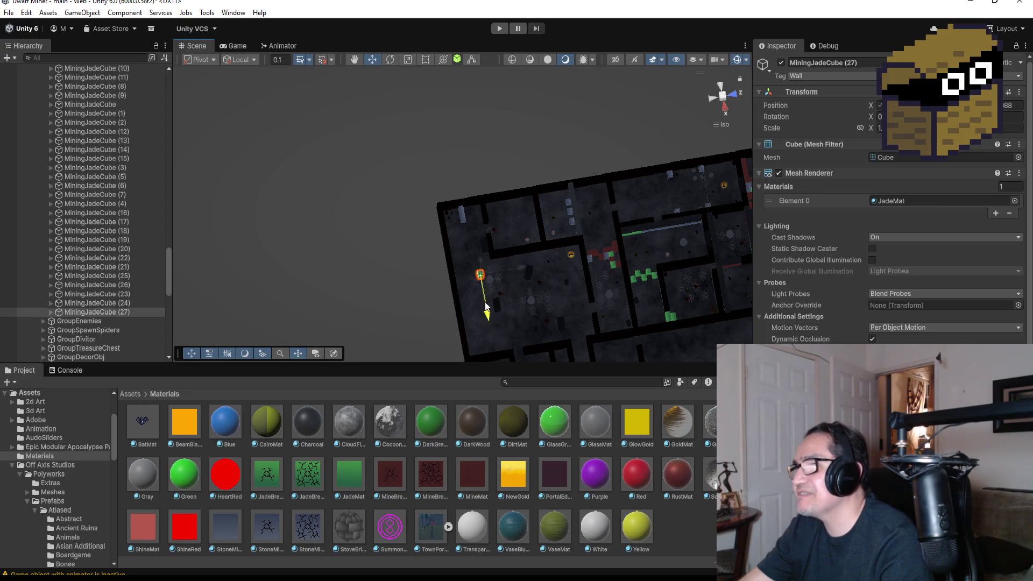
pyautogui.moveTo(476, 266); pyautogui.dragTo(476, 261)
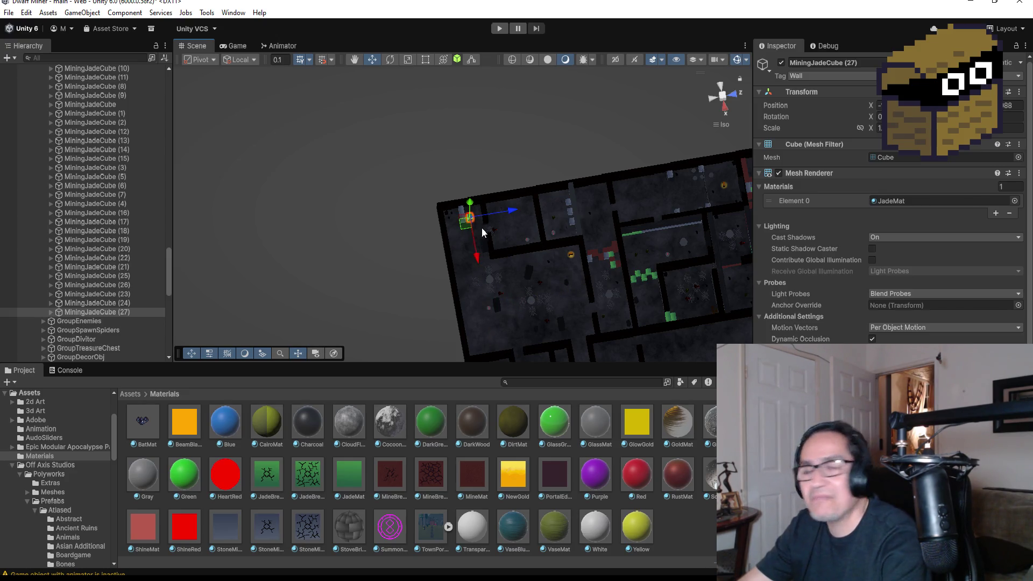
pyautogui.press('f')
pyautogui.scroll(-1, 485, 274)
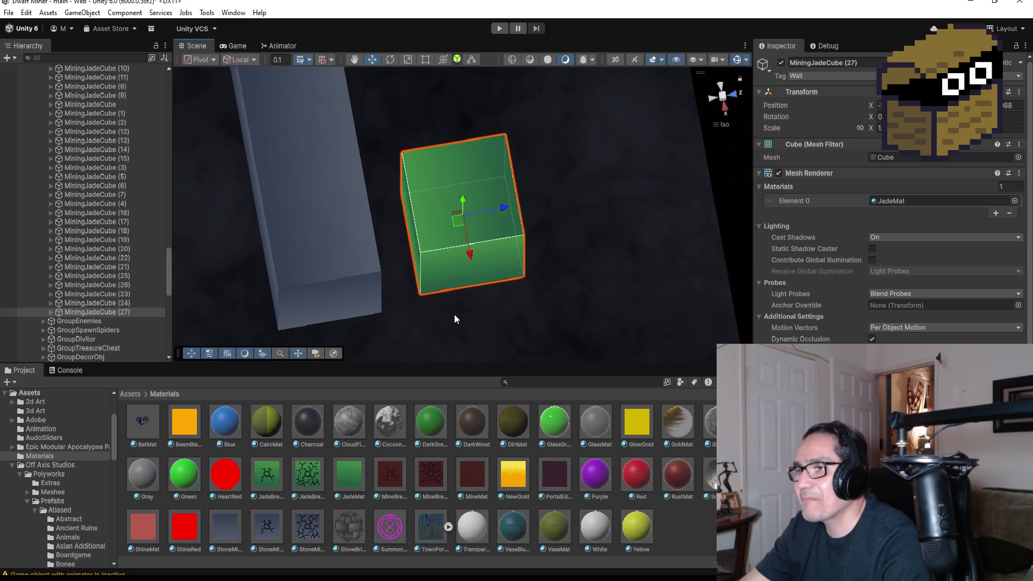
pyautogui.moveTo(456, 316); pyautogui.dragTo(427, 268)
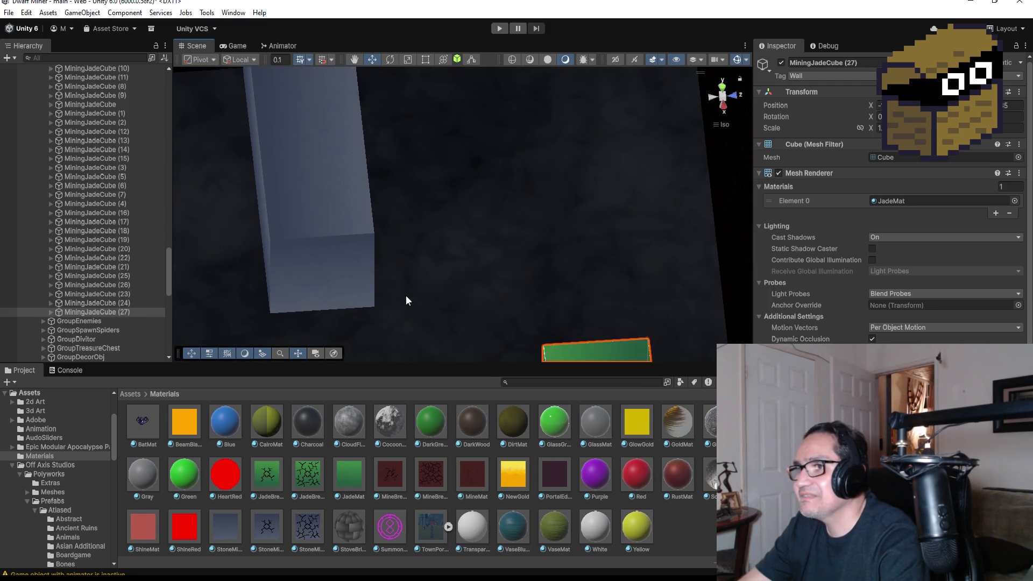
pyautogui.scroll(-2, 496, 282)
pyautogui.moveTo(497, 282); pyautogui.dragTo(507, 250)
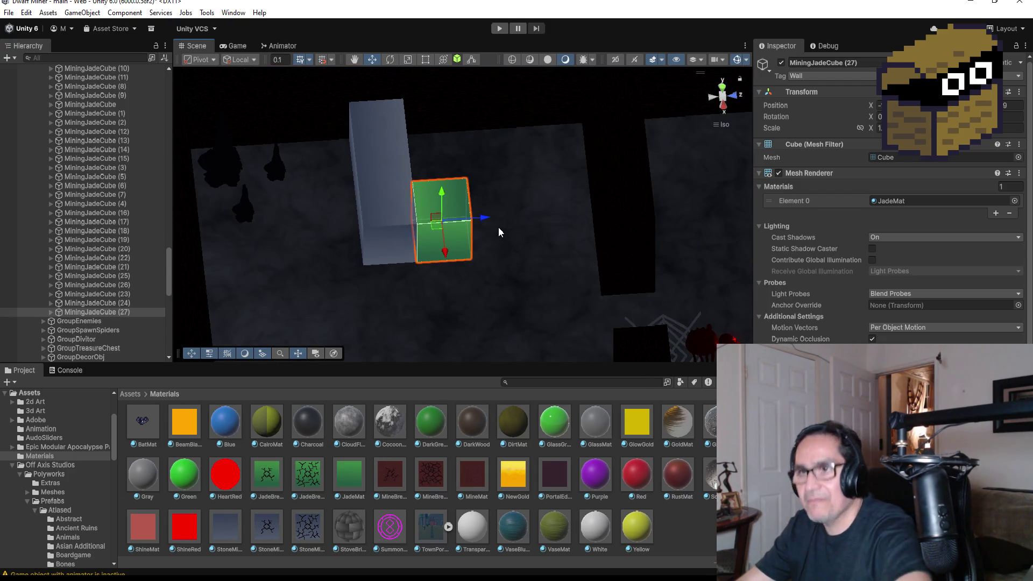
# - Duplicate it as MiningJadeCube (28) and vertex-snap the copy against the first green cube
pyautogui.hotkey('ctrl', 'd')
pyautogui.moveTo(482, 218); pyautogui.dragTo(541, 216)
pyautogui.press('v')
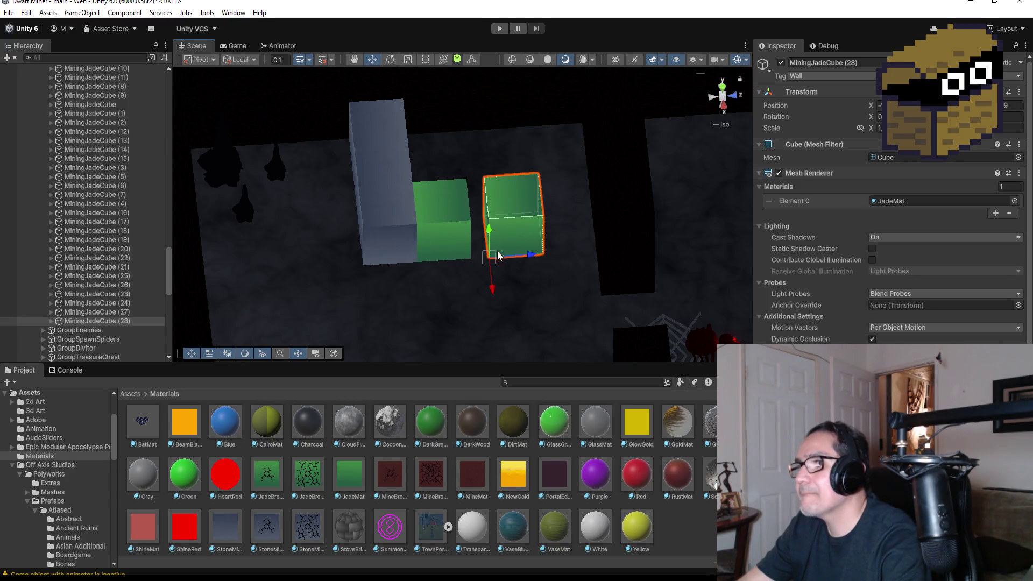
pyautogui.moveTo(489, 255); pyautogui.dragTo(481, 260)
pyautogui.scroll(-1, 559, 256)
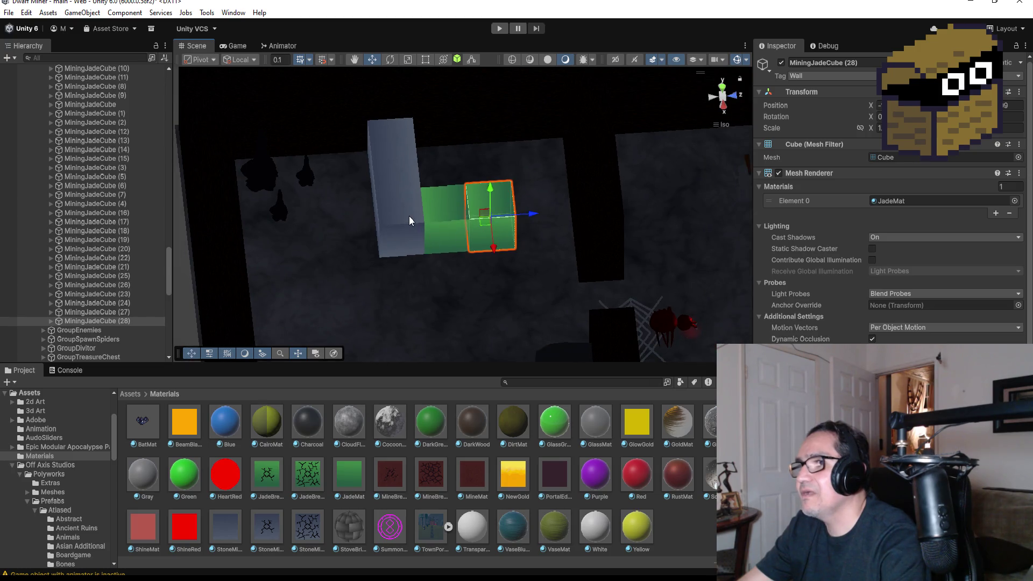
pyautogui.click(409, 216)
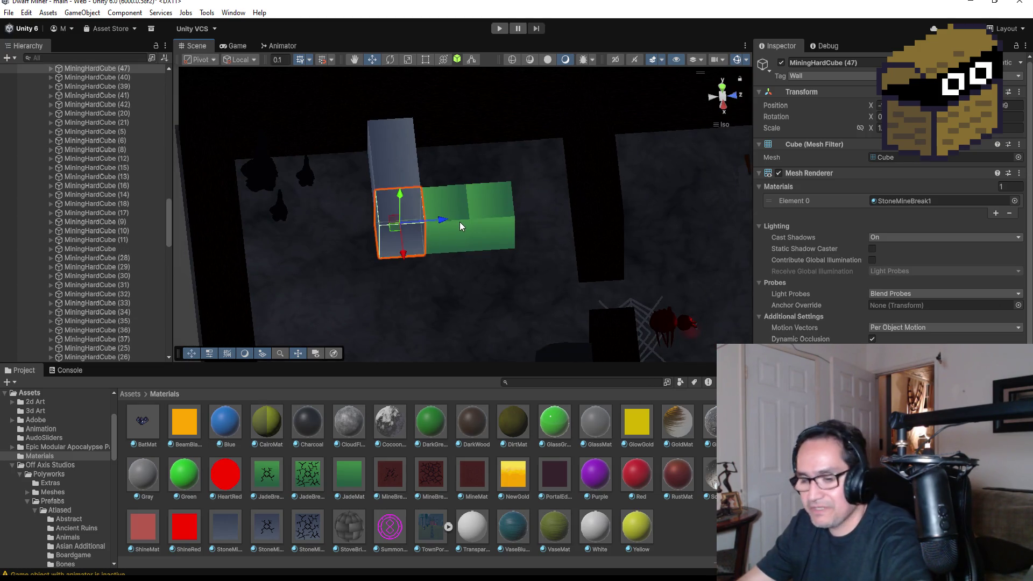
# - Duplicate MiningHardCube (47) and slide MiningHardCube (48) past the end of the green cubes
pyautogui.hotkey('ctrl', 'd')
pyautogui.moveTo(440, 222)
pyautogui.mouseDown()
pyautogui.moveTo(587, 212)
pyautogui.moveTo(533, 222)
pyautogui.mouseUp()
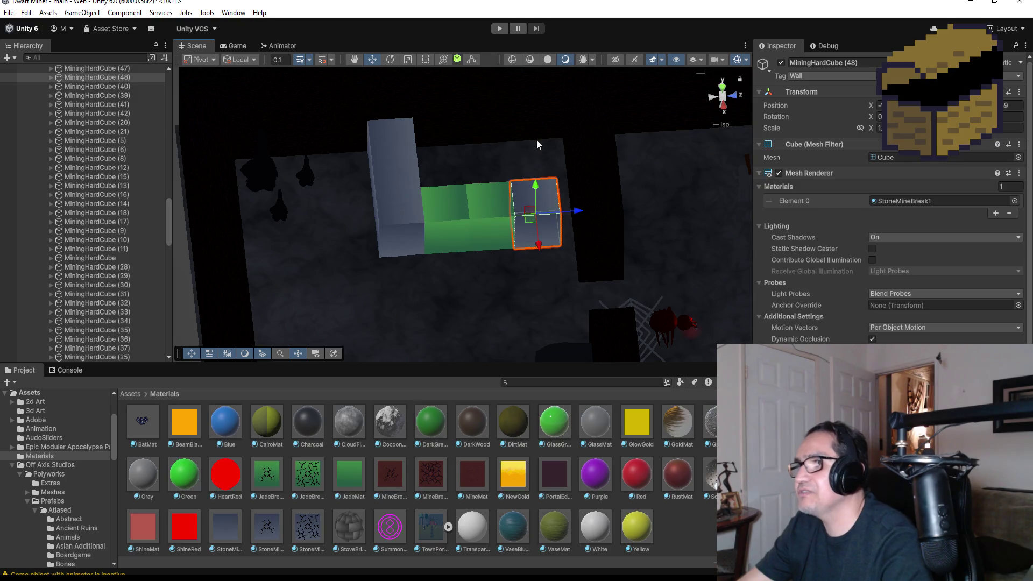
pyautogui.moveTo(537, 146); pyautogui.dragTo(683, 234)
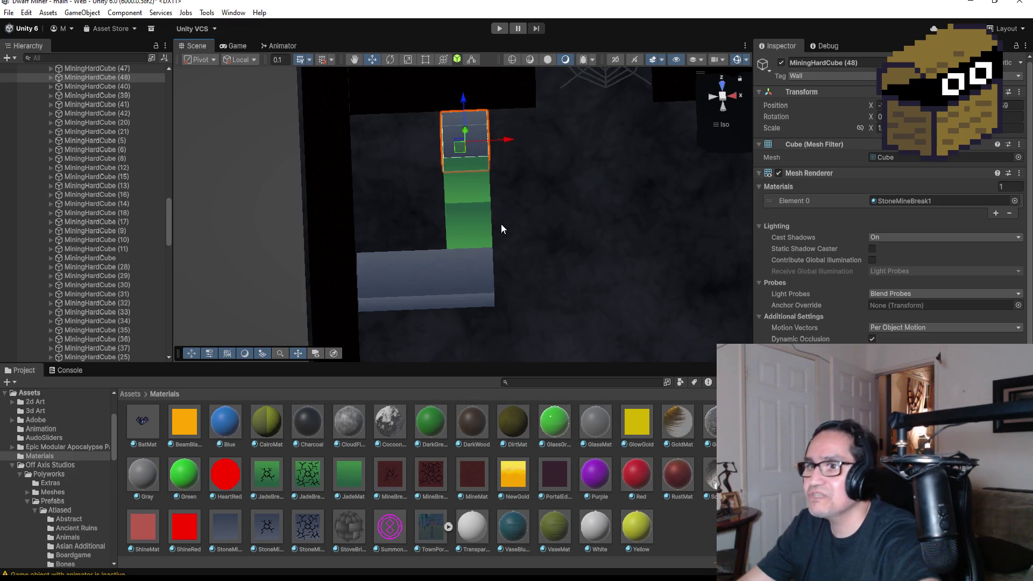
pyautogui.click(126, 77)
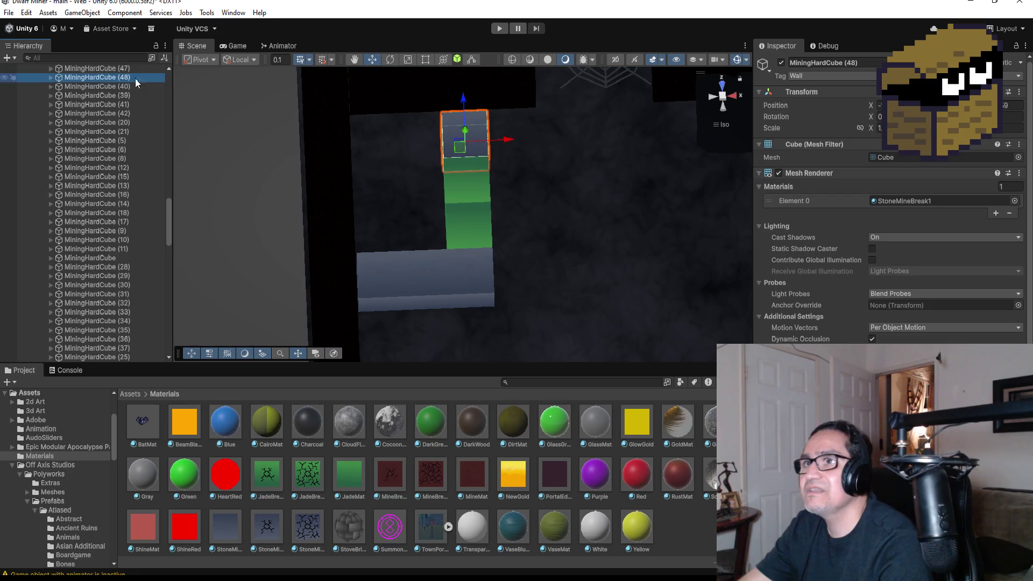
pyautogui.scroll(-2, 402, 184)
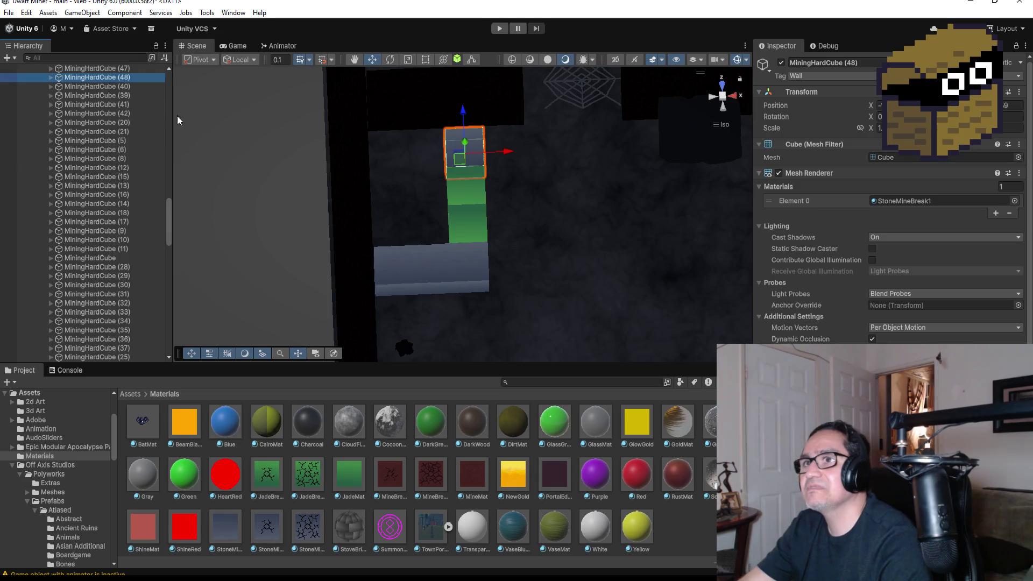
pyautogui.scroll(3, 154, 96)
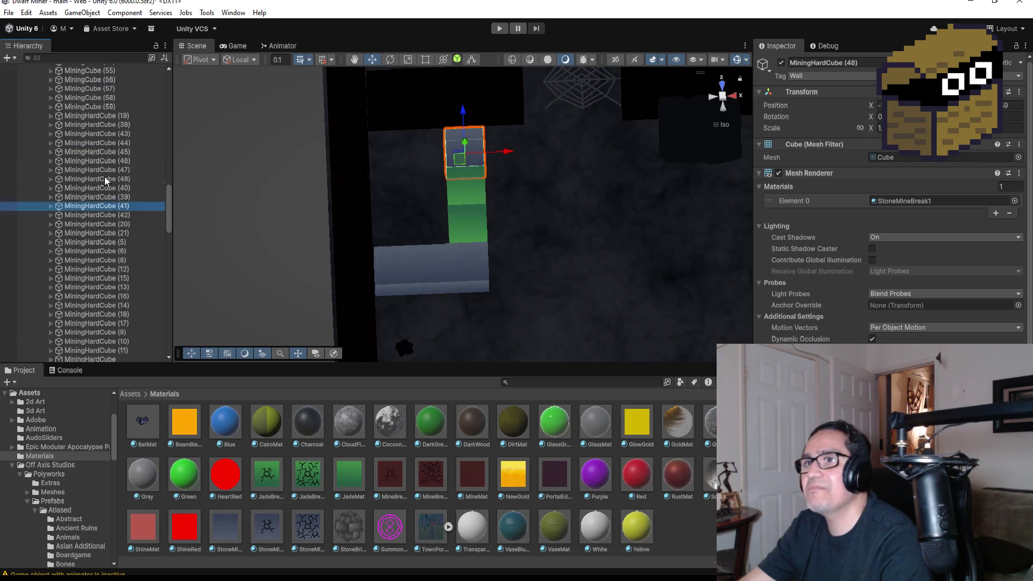
# - Add MiningHardCube (49) and (50) copies stepping left along the gap to cap the jade pair
pyautogui.click(103, 179)
pyautogui.click(116, 214)
pyautogui.click(117, 178)
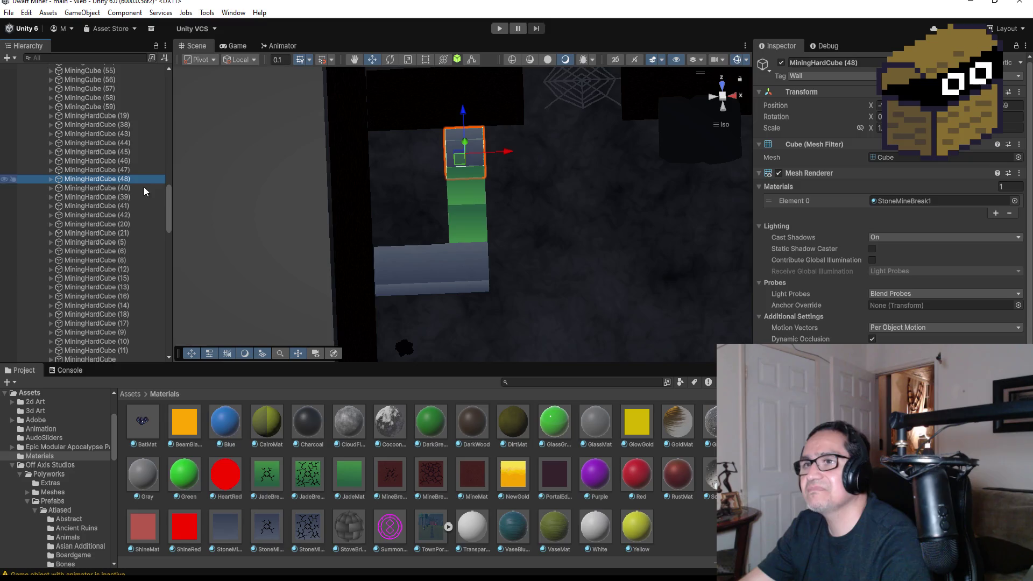
pyautogui.hotkey('ctrl', 'd')
pyautogui.moveTo(504, 151)
pyautogui.mouseDown()
pyautogui.moveTo(455, 161)
pyautogui.moveTo(437, 179)
pyautogui.mouseUp()
pyautogui.hotkey('ctrl', 'd')
pyautogui.moveTo(466, 156); pyautogui.dragTo(417, 160)
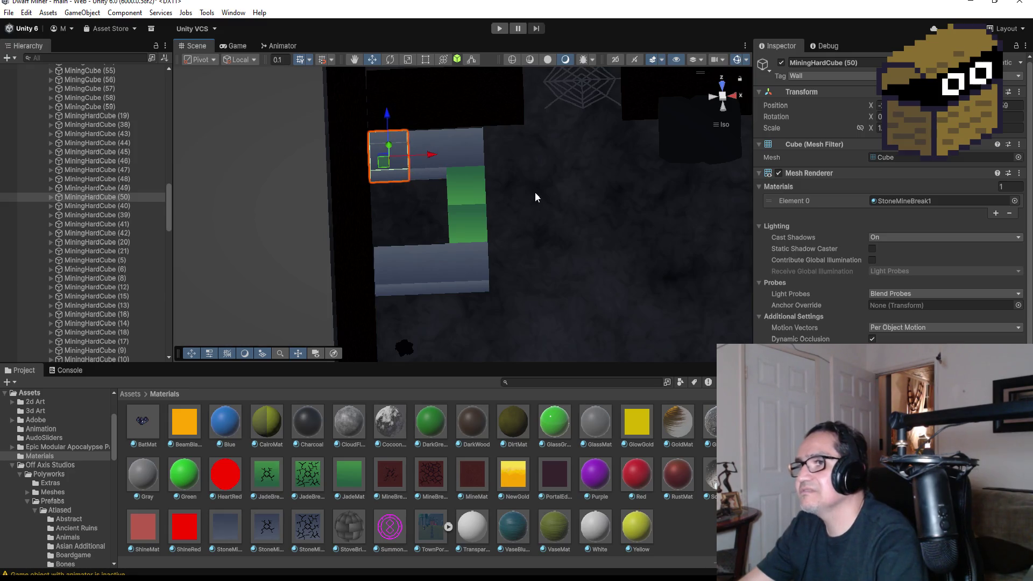
pyautogui.click(556, 198)
pyautogui.moveTo(556, 199)
pyautogui.mouseDown()
pyautogui.moveTo(519, 194)
pyautogui.moveTo(496, 237)
pyautogui.moveTo(540, 262)
pyautogui.moveTo(554, 219)
pyautogui.mouseUp()
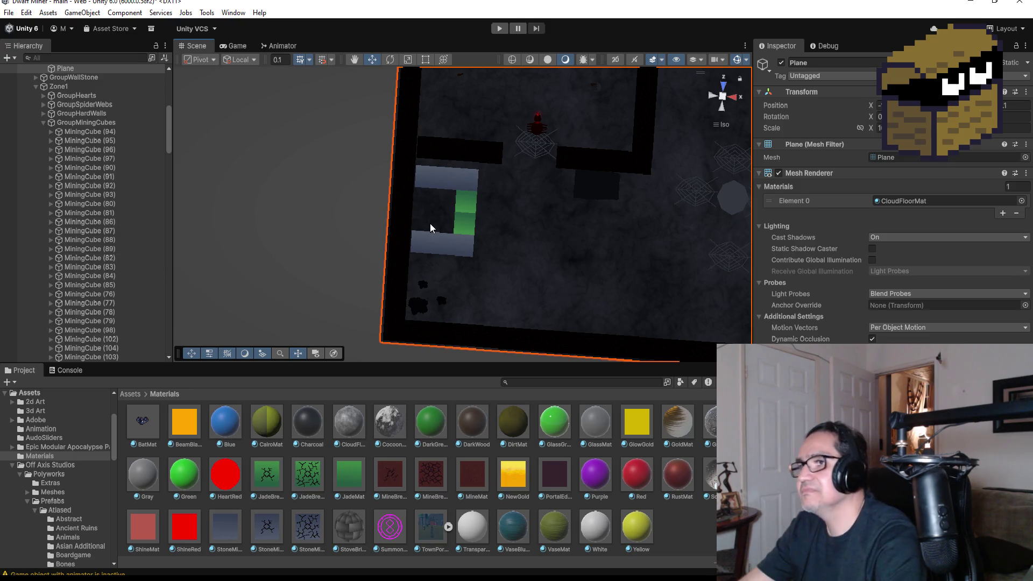
pyautogui.scroll(-2, 468, 212)
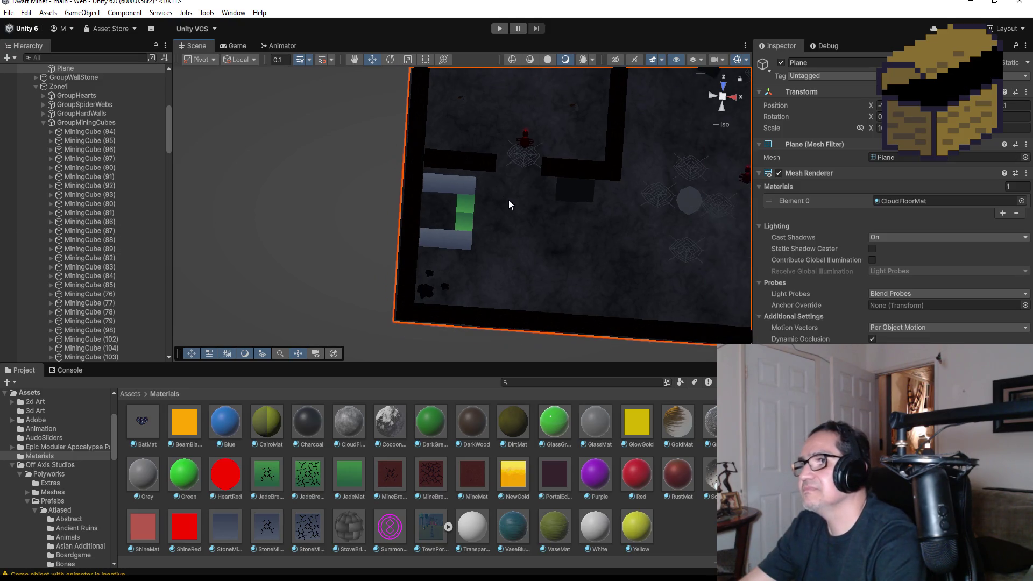
# - Collapse the GroupMiningCubes group under Zone1 in the Hierarchy
pyautogui.click(465, 220)
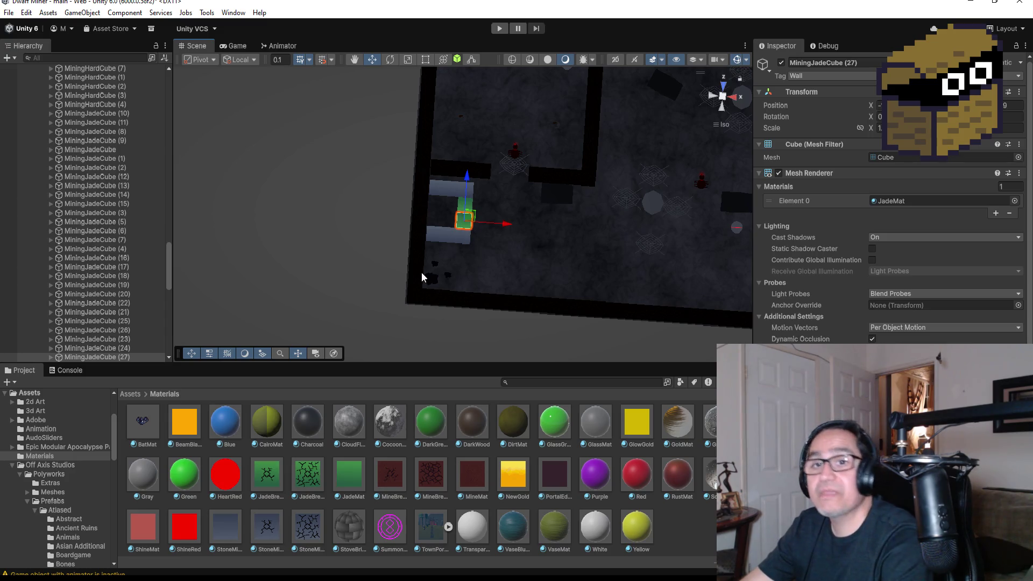
pyautogui.scroll(-1, 527, 249)
pyautogui.scroll(-1, 513, 224)
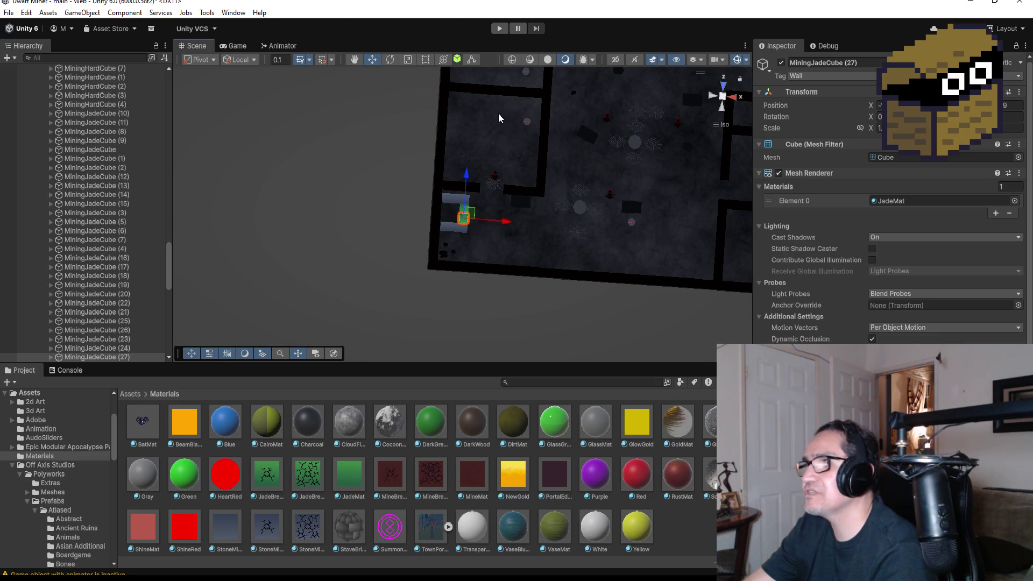
pyautogui.scroll(-1, 529, 148)
pyautogui.scroll(-1, 507, 144)
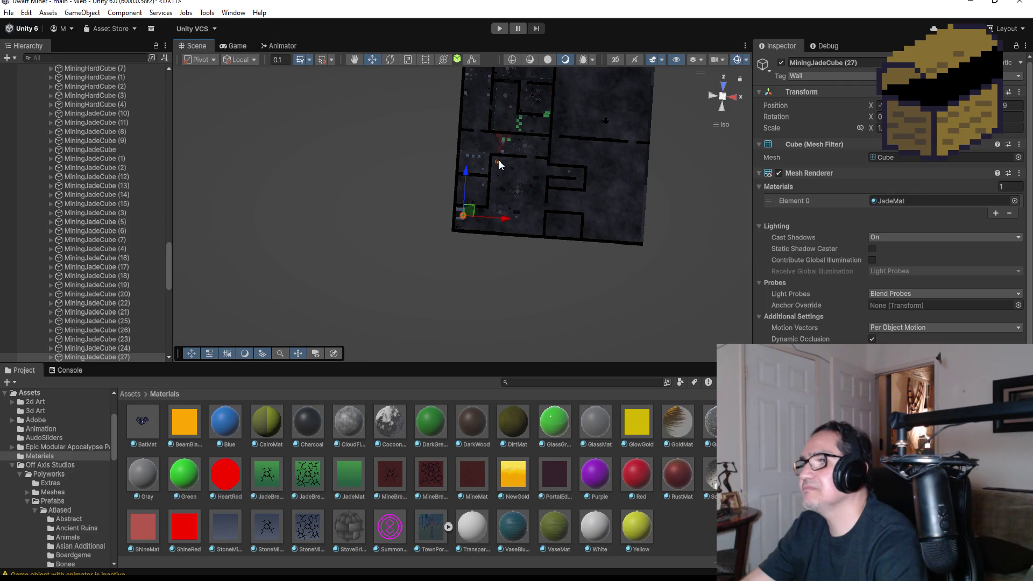
pyautogui.scroll(-2, 497, 153)
pyautogui.scroll(-1, 502, 133)
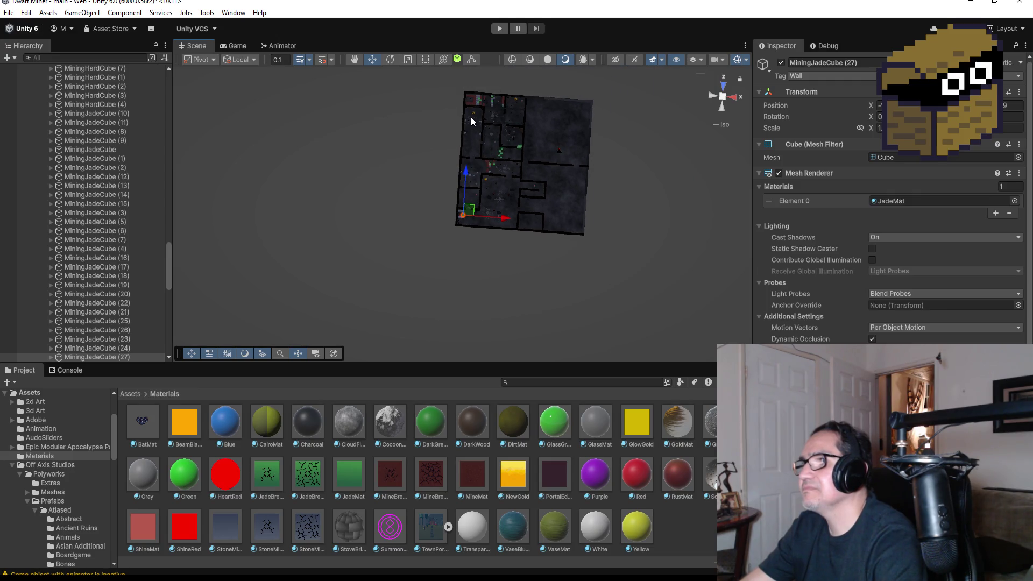
pyautogui.scroll(10, 90, 168)
pyautogui.scroll(10, 85, 161)
pyautogui.scroll(10, 84, 162)
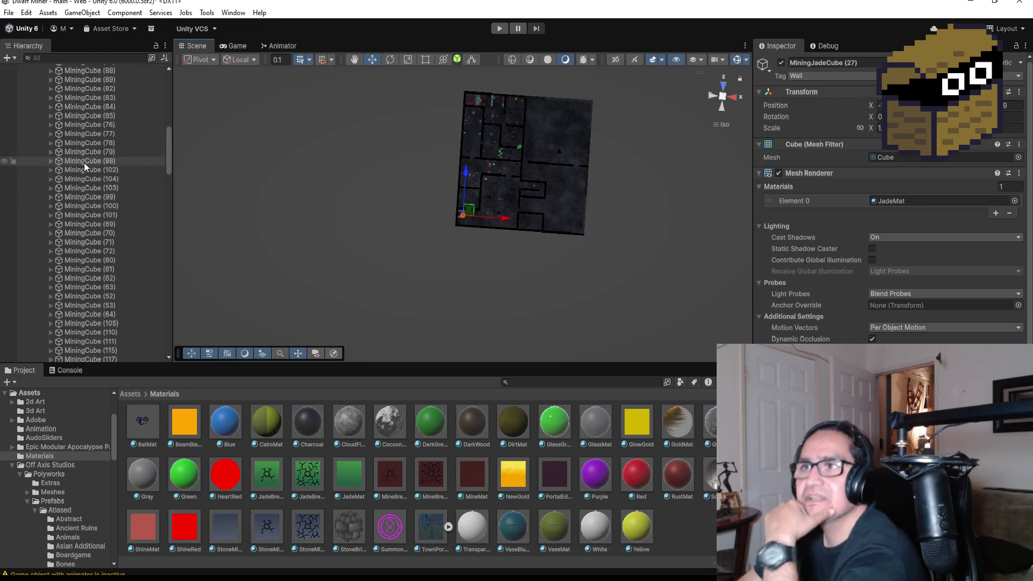
pyautogui.scroll(10, 84, 163)
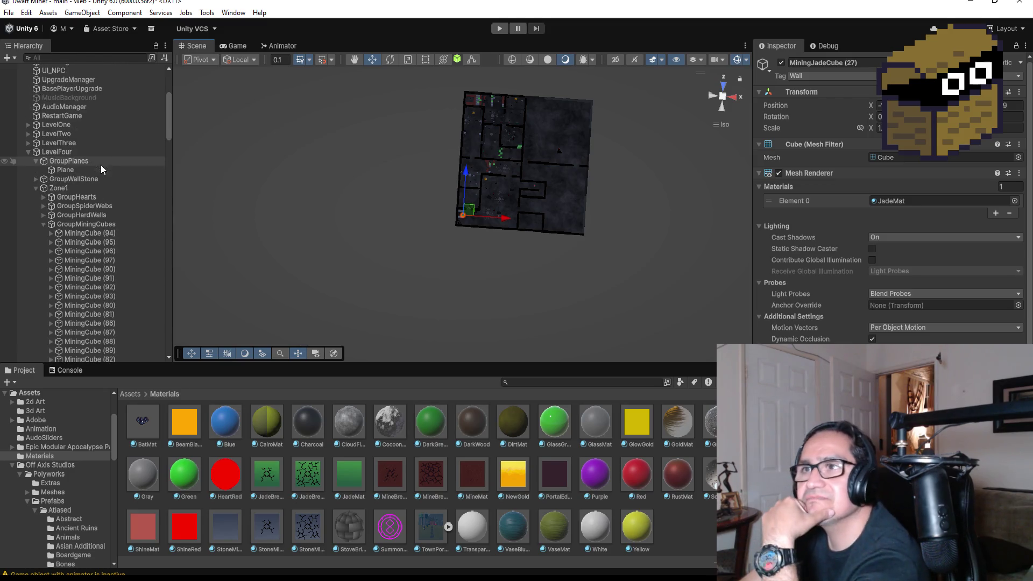
pyautogui.click(43, 223)
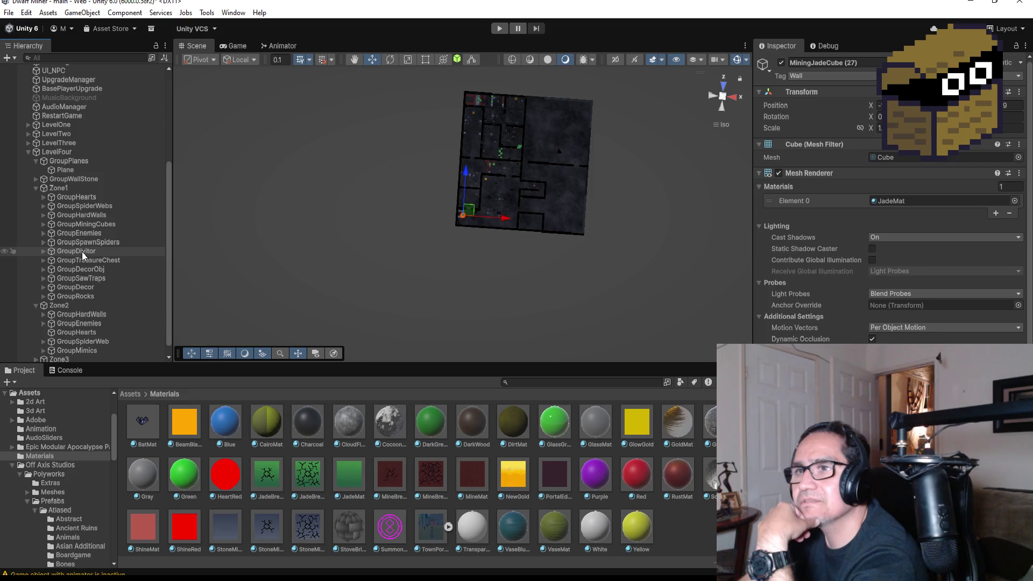
# - Duplicate TreasureChest (1) and move TreasureChest (2) down toward the left-side room
pyautogui.click(40, 259)
pyautogui.click(85, 278)
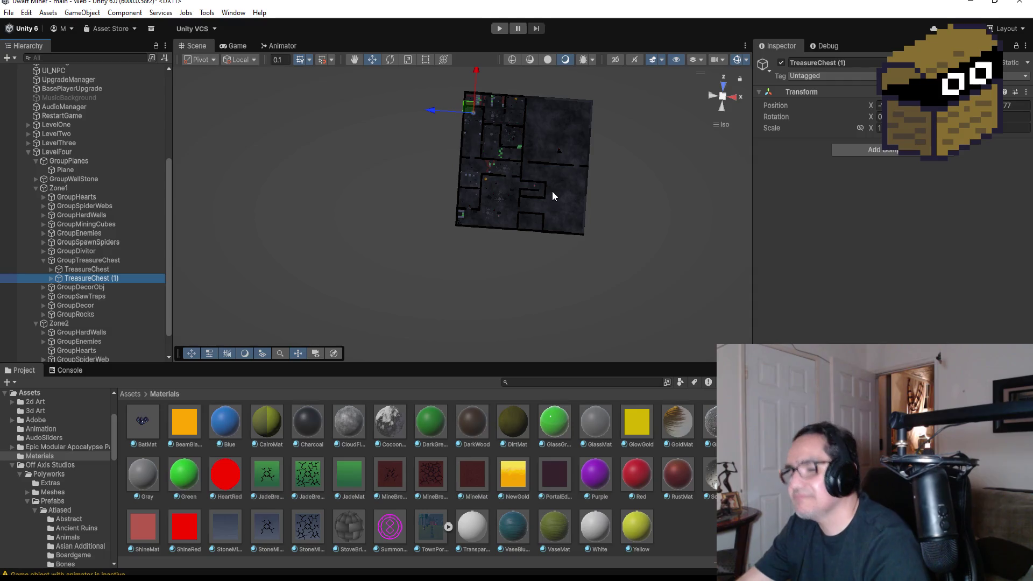
pyautogui.hotkey('ctrl', 'd')
pyautogui.scroll(-1, 472, 130)
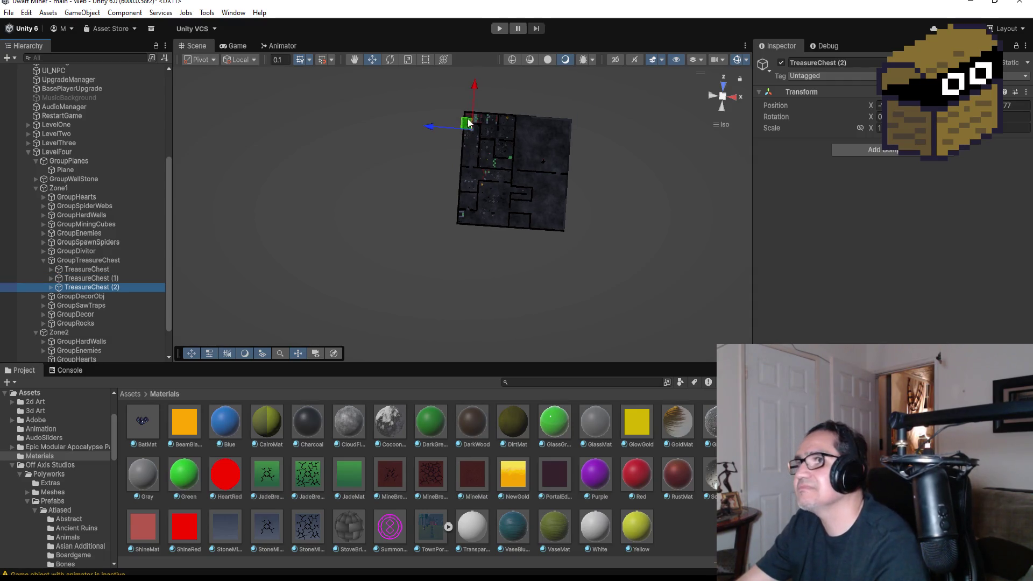
pyautogui.moveTo(476, 85)
pyautogui.mouseDown()
pyautogui.moveTo(473, 150)
pyautogui.moveTo(497, 202)
pyautogui.mouseUp()
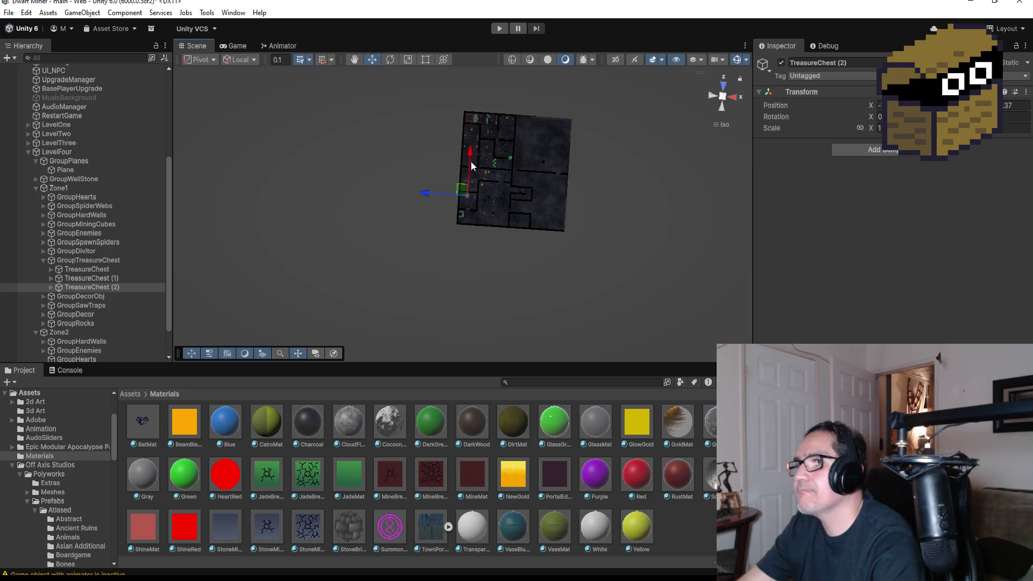
# - Settle TreasureChest (2) slightly right within the small left room beside Bigrock (2)
pyautogui.press('f')
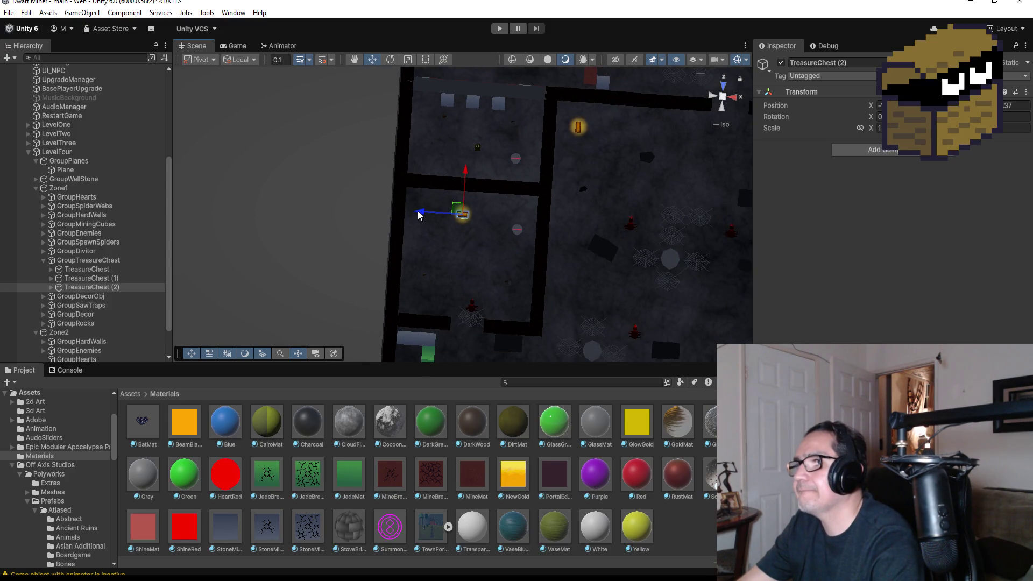
pyautogui.moveTo(419, 216); pyautogui.dragTo(431, 214)
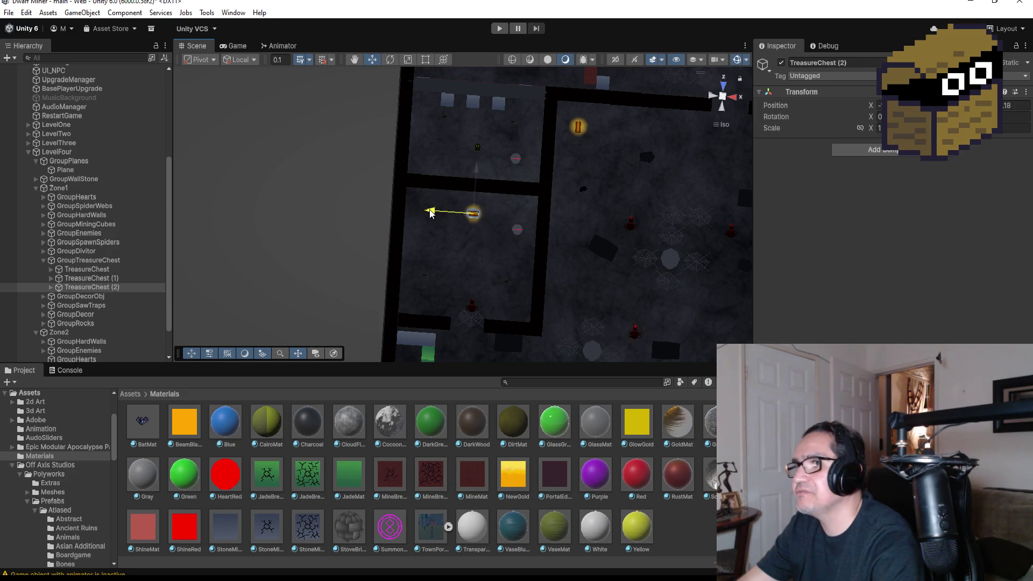
pyautogui.moveTo(432, 213); pyautogui.dragTo(432, 212)
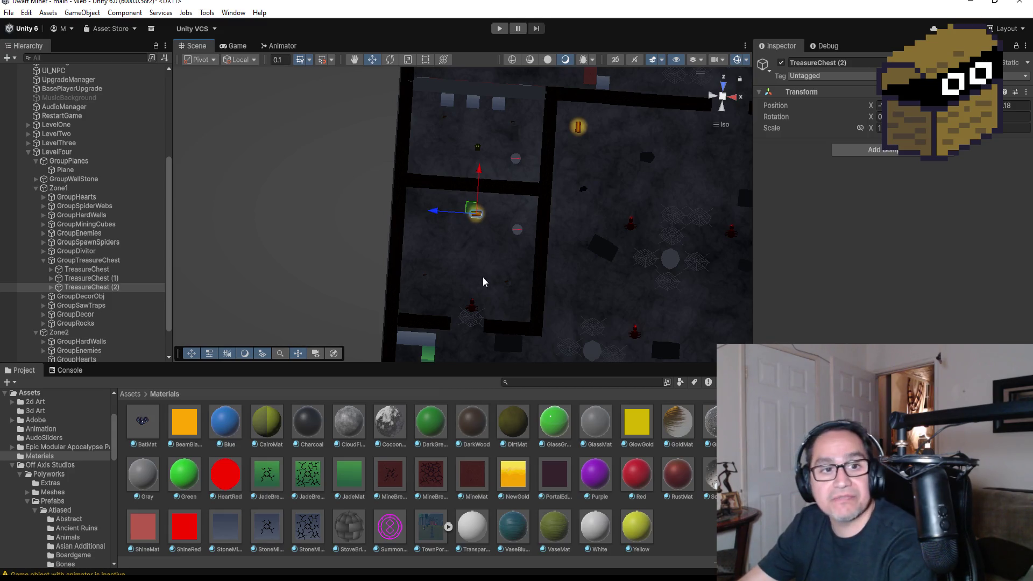
pyautogui.scroll(-3, 518, 257)
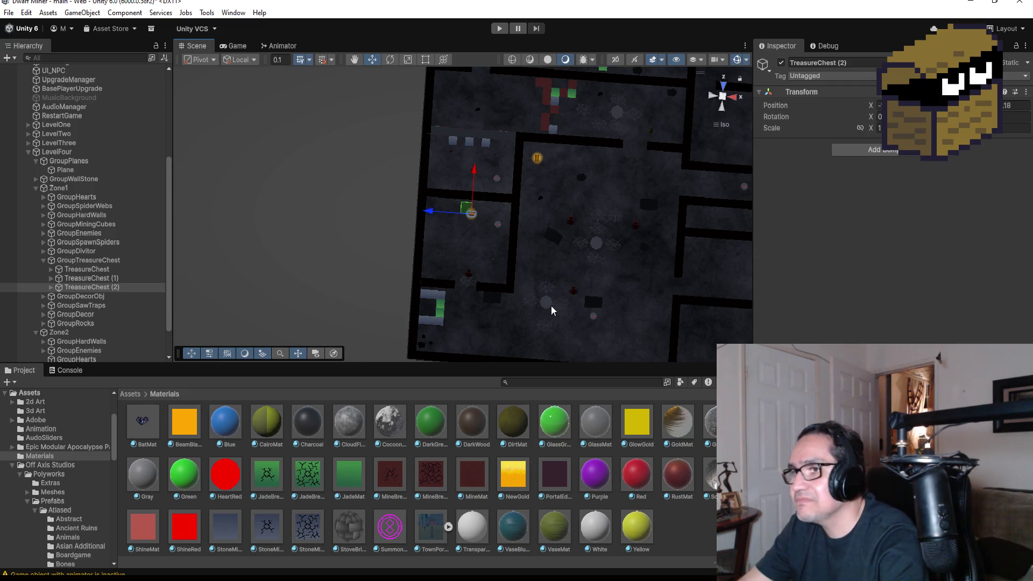
pyautogui.scroll(2, 547, 297)
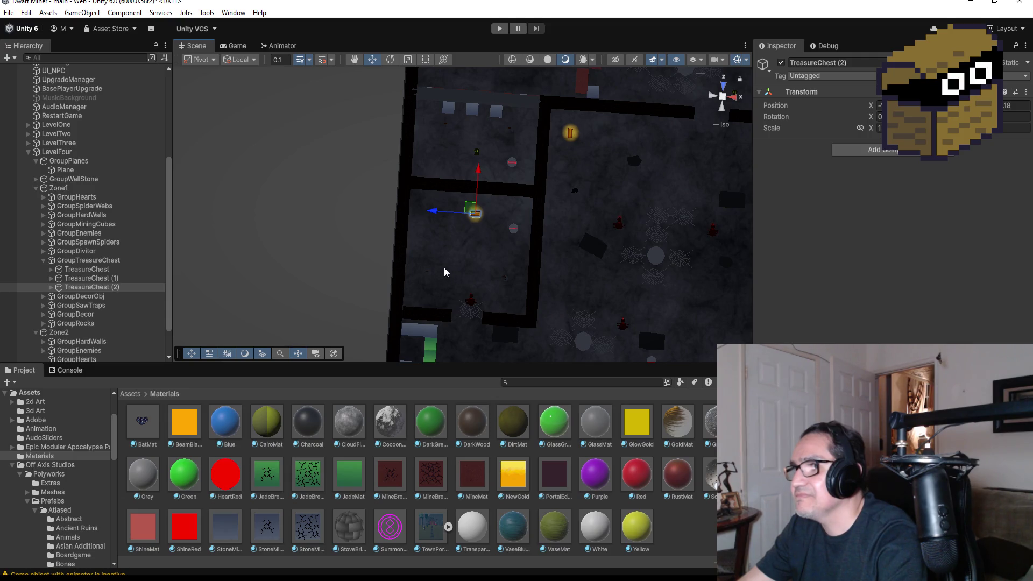
pyautogui.scroll(2, 460, 268)
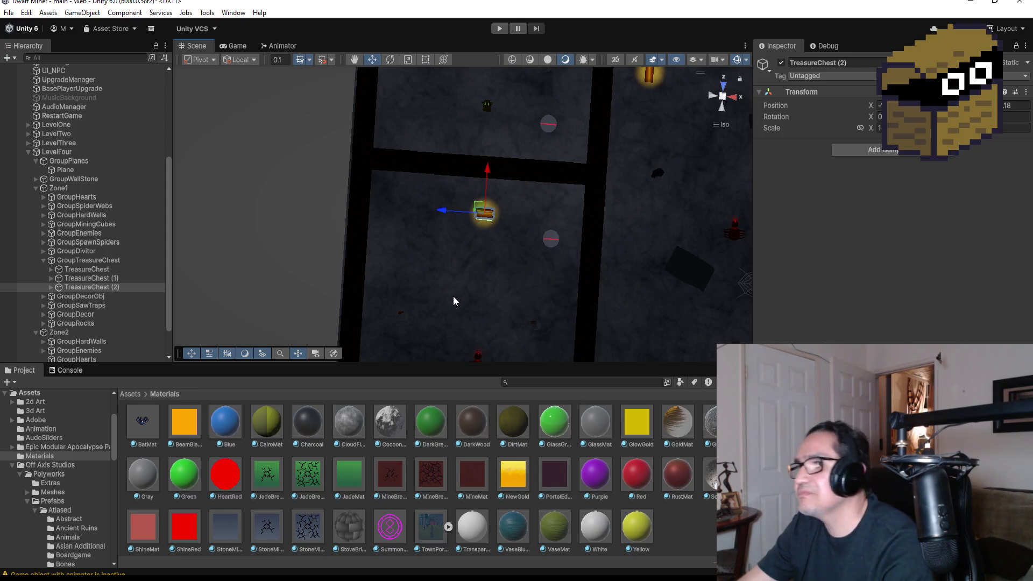
pyautogui.scroll(-2, 450, 287)
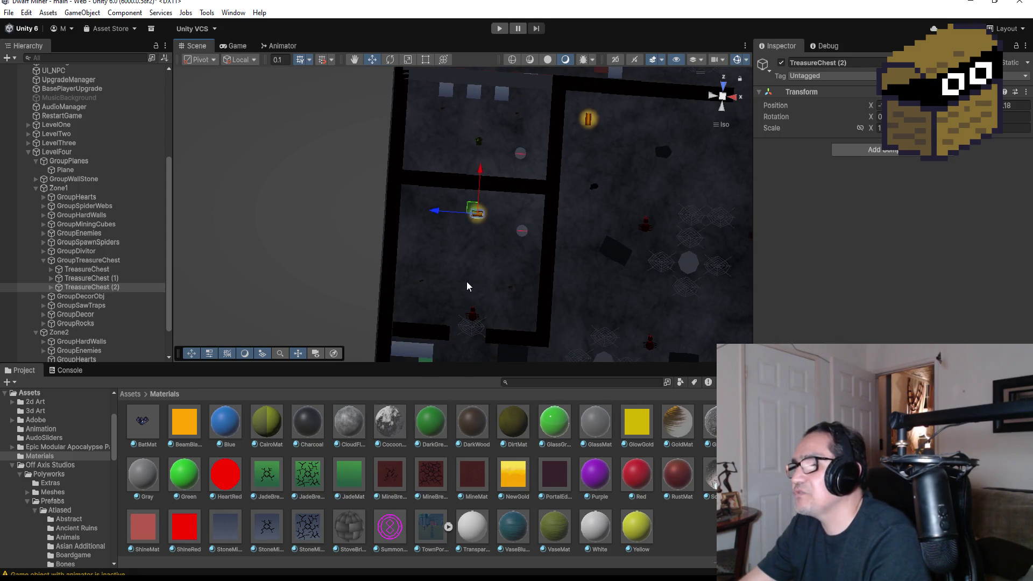
pyautogui.scroll(-1, 573, 285)
pyautogui.click(596, 252)
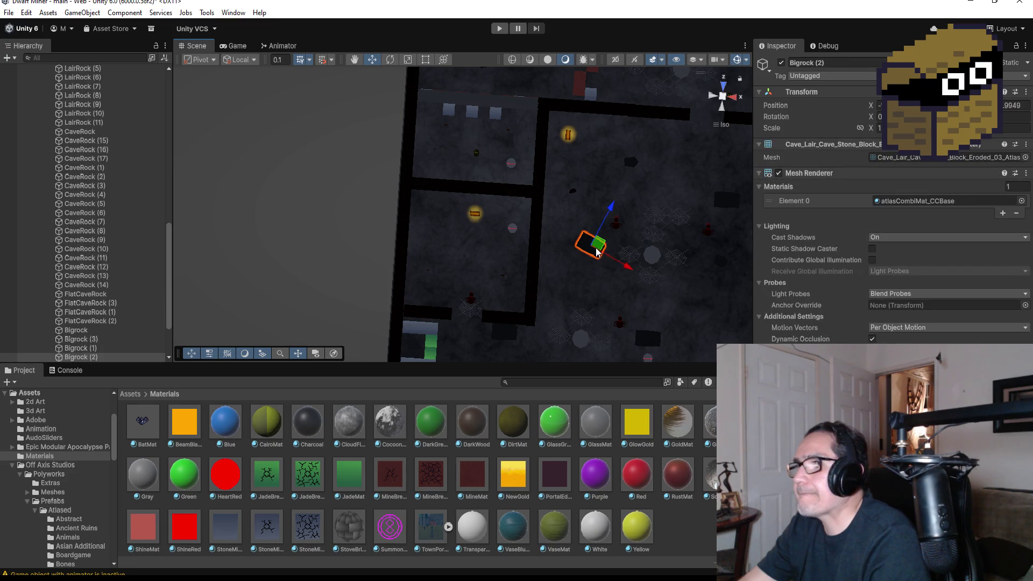
pyautogui.scroll(-2, 501, 243)
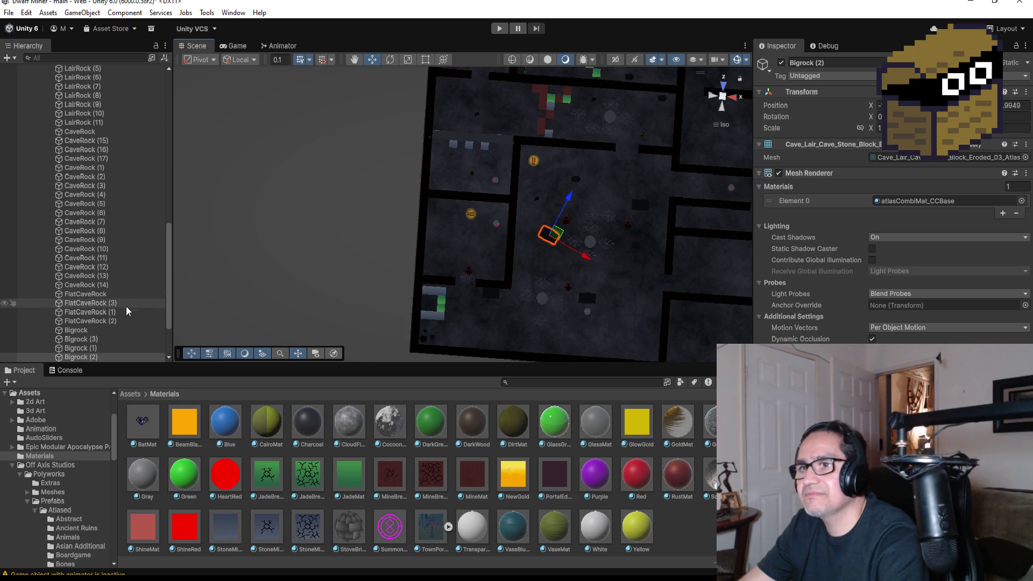
pyautogui.scroll(2, 105, 283)
# - Duplicate LairRock (11) under GroupRocks as LairRock (12) and lift it toward the chest's room
pyautogui.click(85, 162)
pyautogui.click(90, 190)
pyautogui.hotkey('ctrl', 'd')
pyautogui.moveTo(433, 296); pyautogui.dragTo(440, 194)
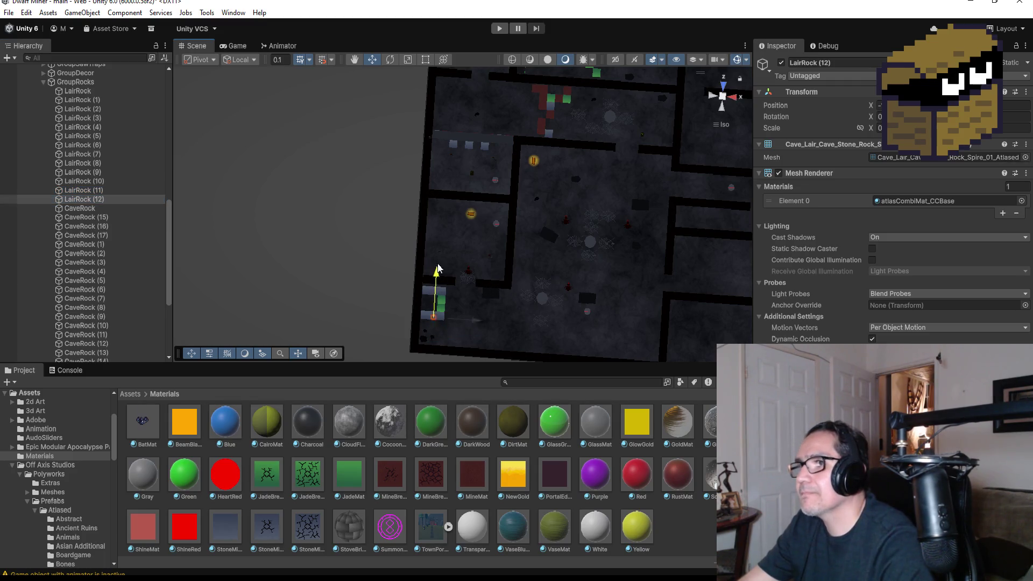
# - Nudge LairRock (12) along X into place below the chest and view it from the back and above
pyautogui.moveTo(479, 242); pyautogui.dragTo(511, 241)
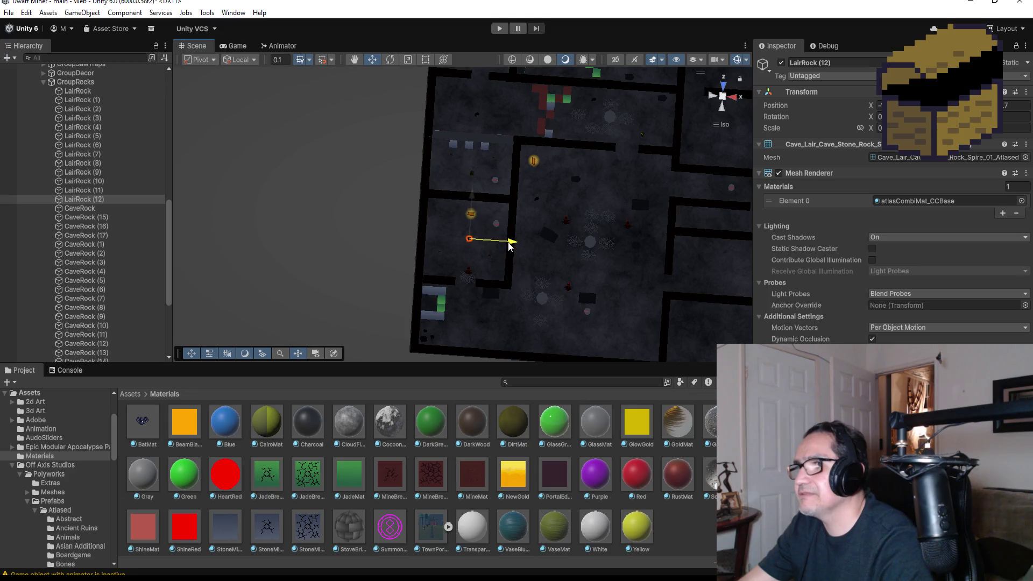
pyautogui.press('f')
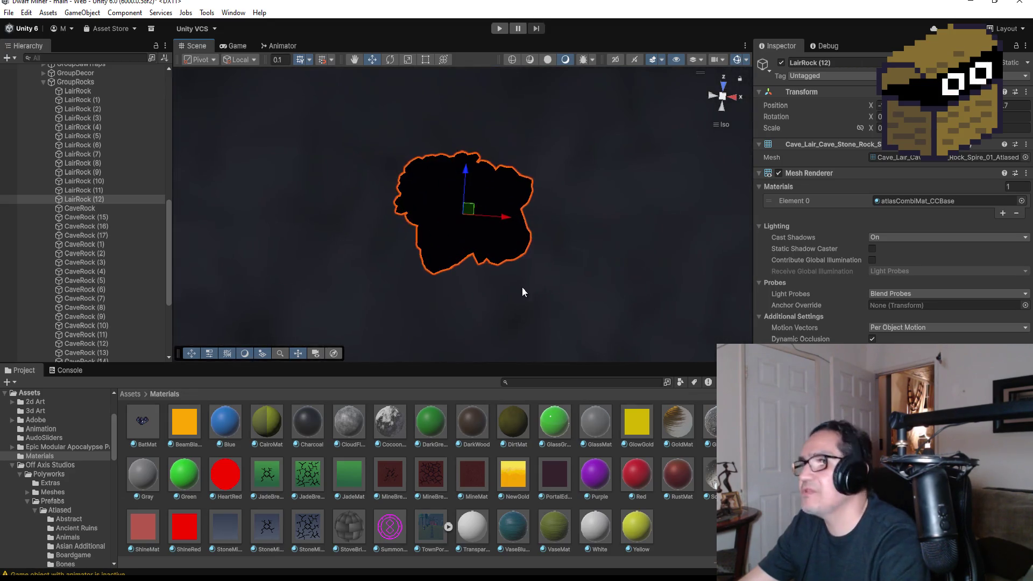
pyautogui.scroll(-1, 615, 230)
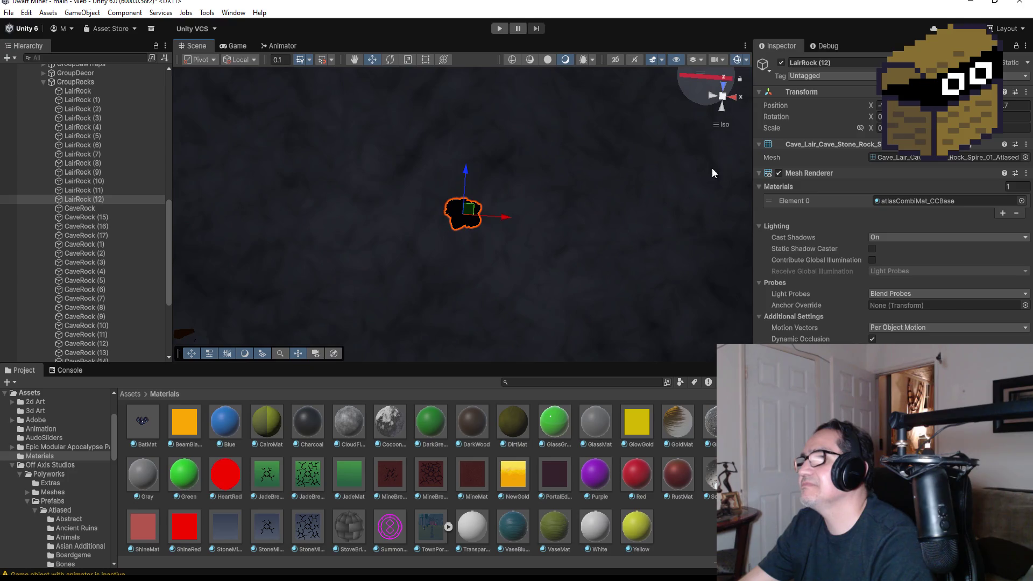
pyautogui.click(722, 111)
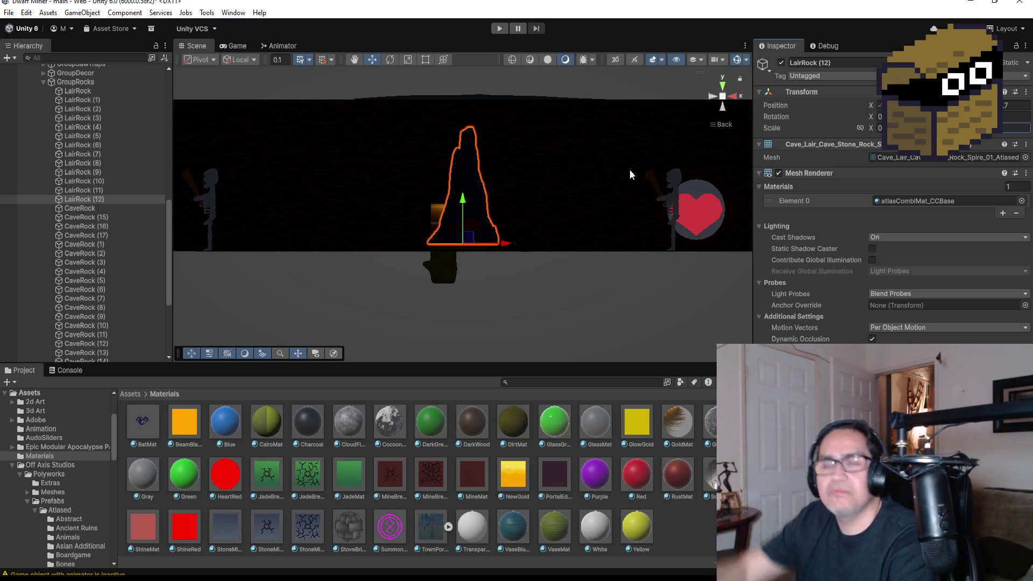
pyautogui.moveTo(611, 140); pyautogui.dragTo(603, 238)
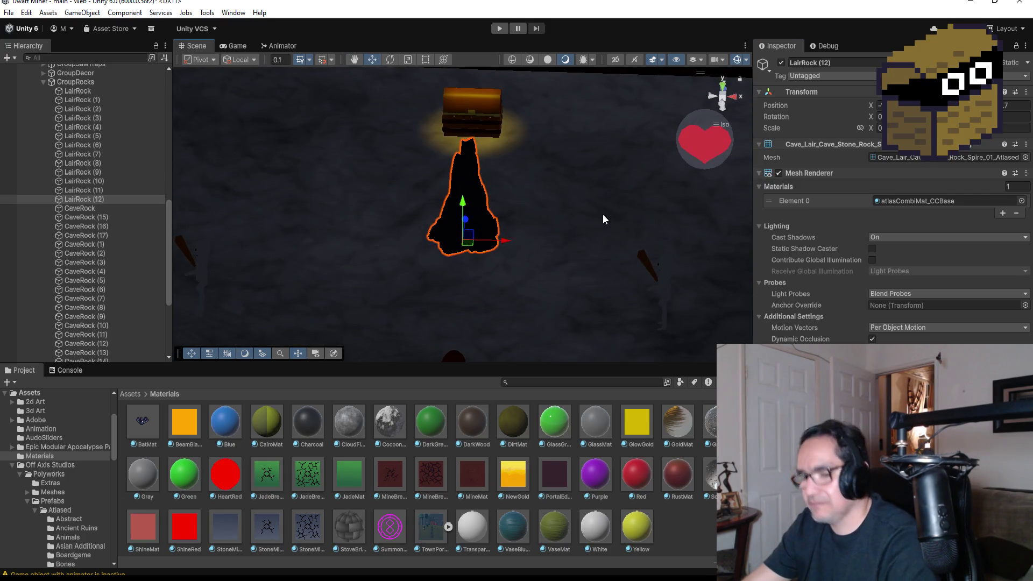
# - Duplicate the spire and vertex-snap the copy beside the original rock
pyautogui.hotkey('ctrl', 'd')
pyautogui.moveTo(506, 244); pyautogui.dragTo(585, 249)
pyautogui.press('v')
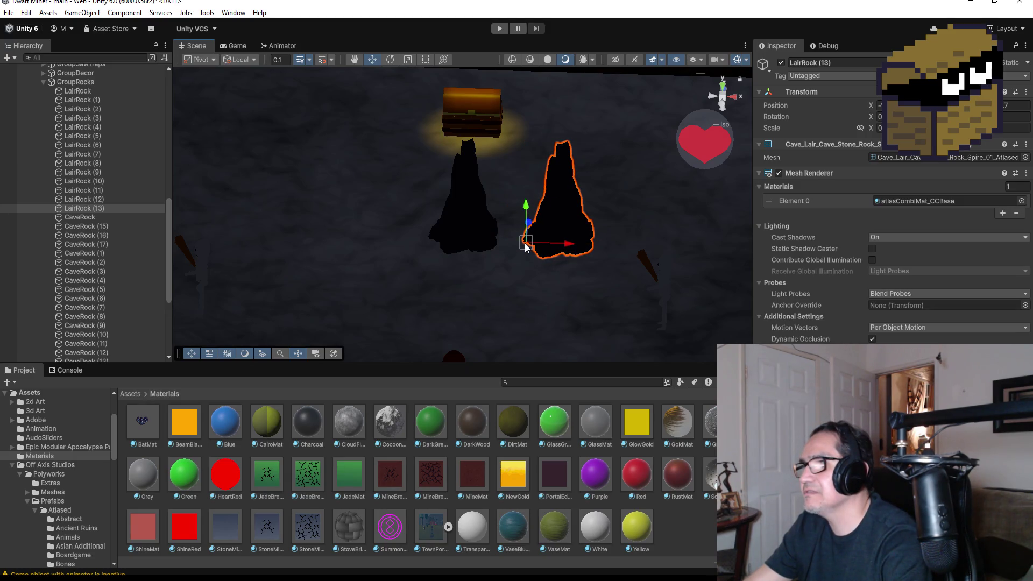
pyautogui.moveTo(524, 247); pyautogui.dragTo(524, 247)
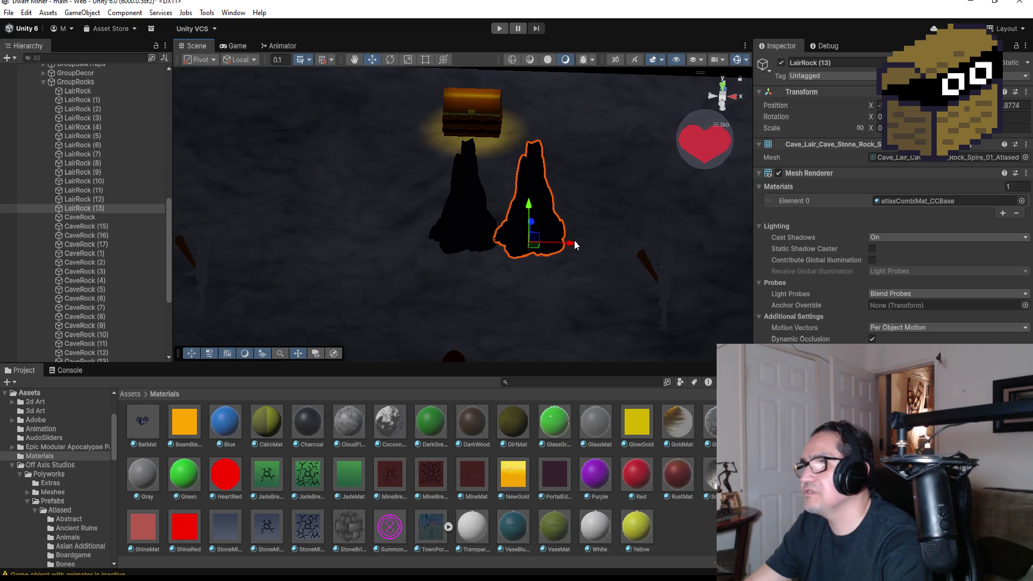
pyautogui.scroll(-2, 578, 240)
pyautogui.scroll(-1, 579, 236)
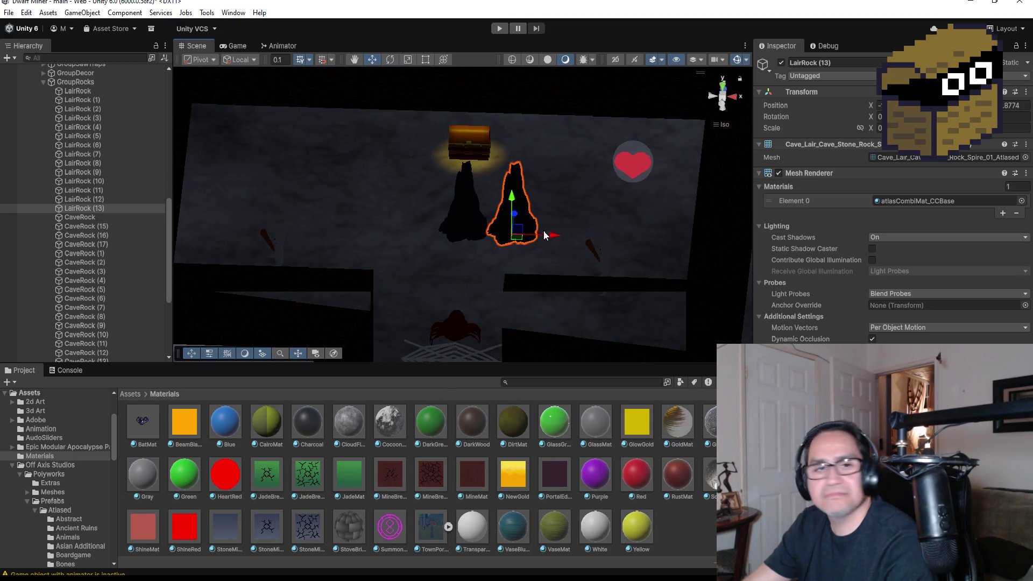
# - Add two more spire copies extending the row to the left
pyautogui.hotkey('ctrl', 'd')
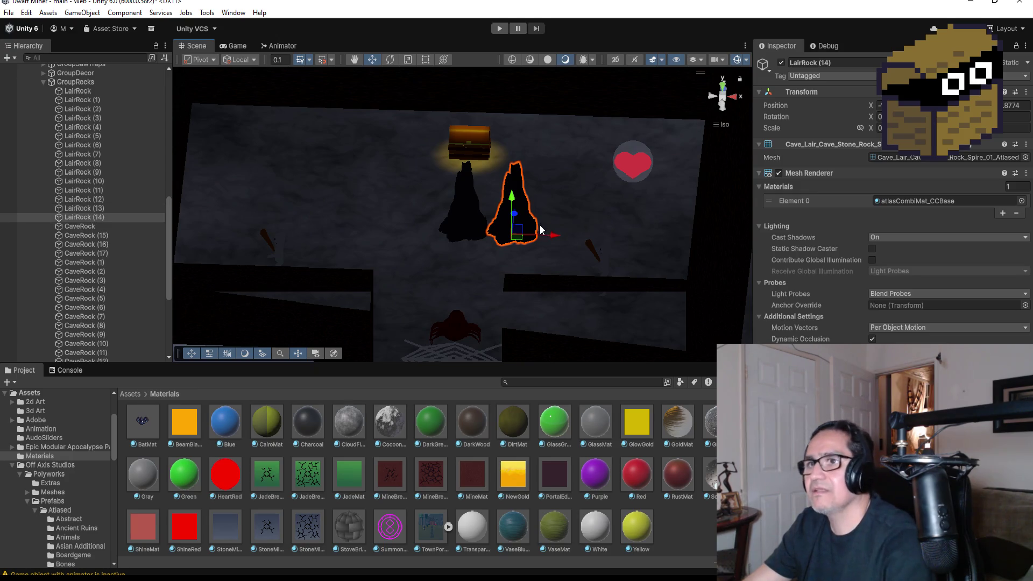
pyautogui.moveTo(557, 236); pyautogui.dragTo(460, 234)
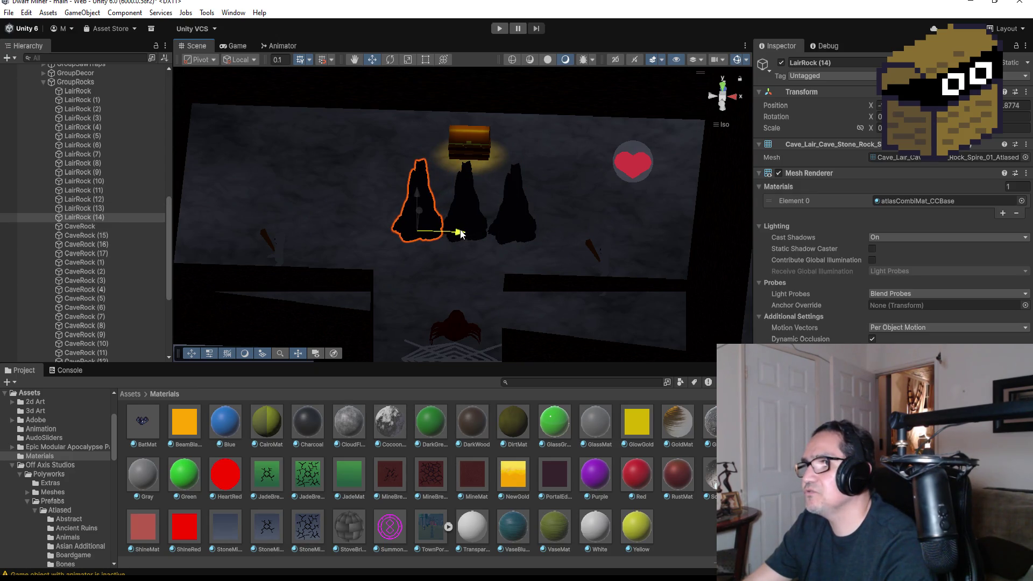
pyautogui.scroll(-1, 471, 233)
pyautogui.scroll(-1, 471, 233)
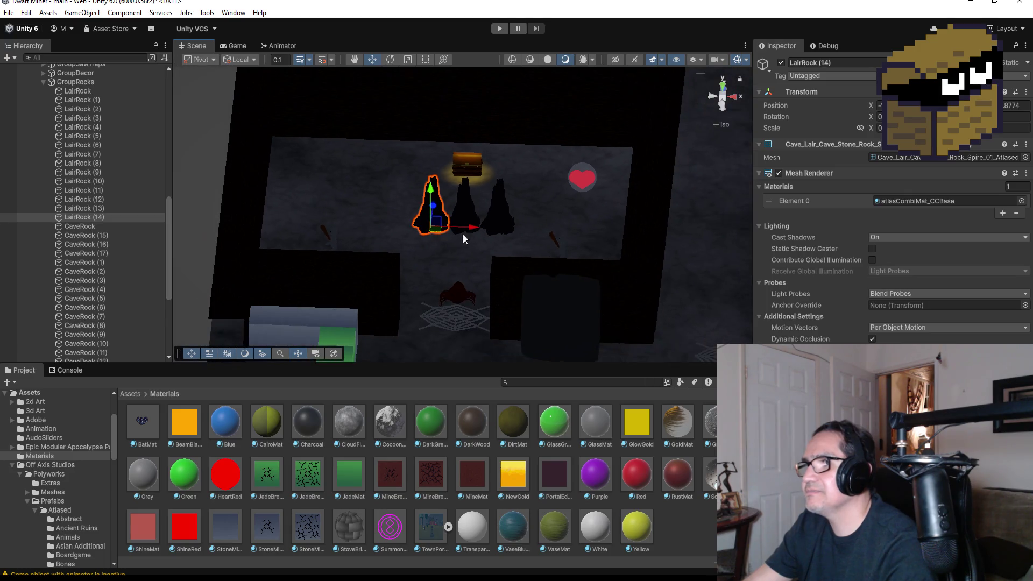
pyautogui.scroll(2, 467, 234)
pyautogui.scroll(1, 446, 235)
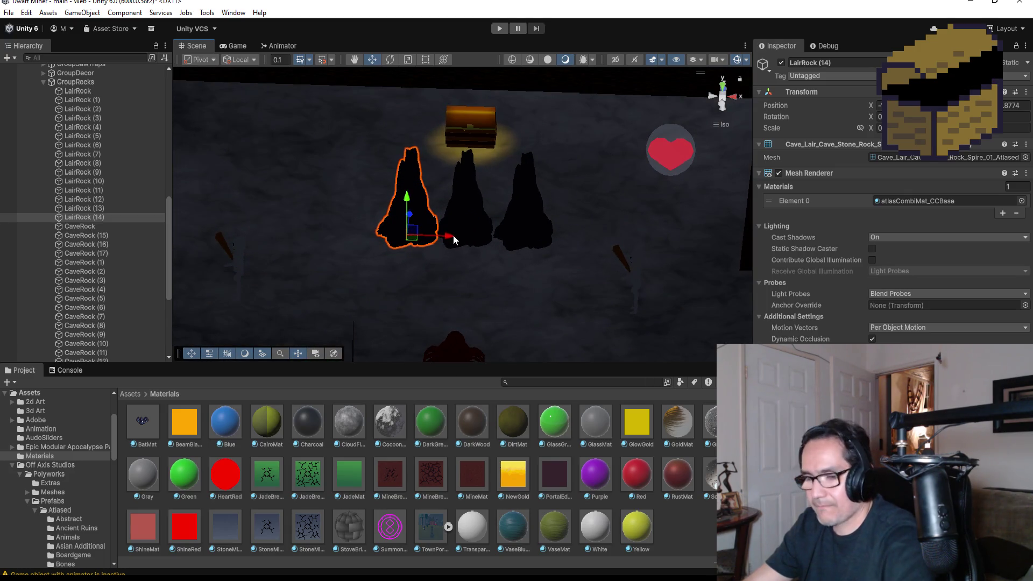
pyautogui.hotkey('ctrl', 'd')
pyautogui.moveTo(452, 236); pyautogui.dragTo(394, 235)
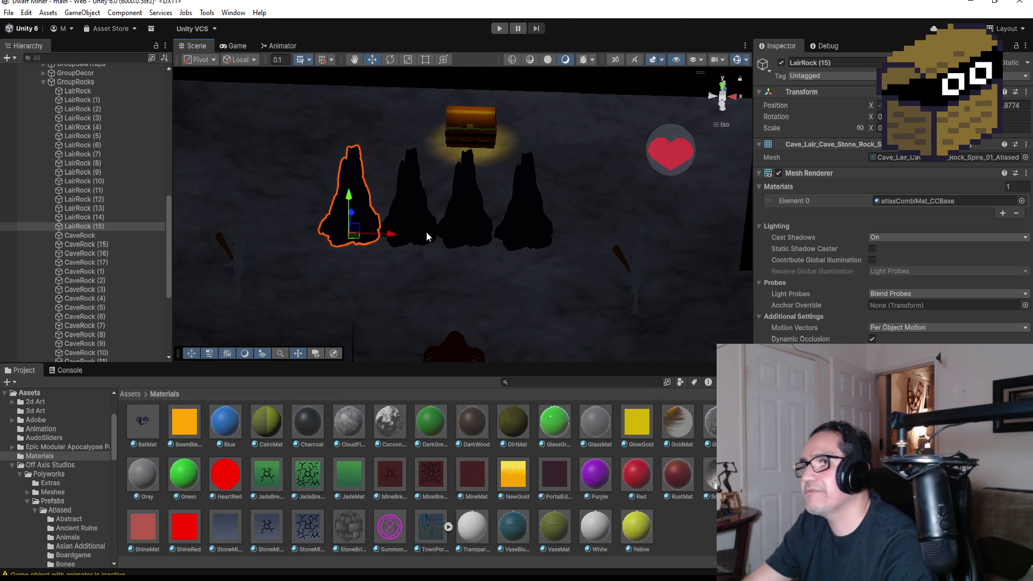
pyautogui.scroll(-2, 501, 235)
pyautogui.keyDown('alt'); pyautogui.moveTo(540, 180); pyautogui.dragTo(550, 296); pyautogui.keyUp('alt')
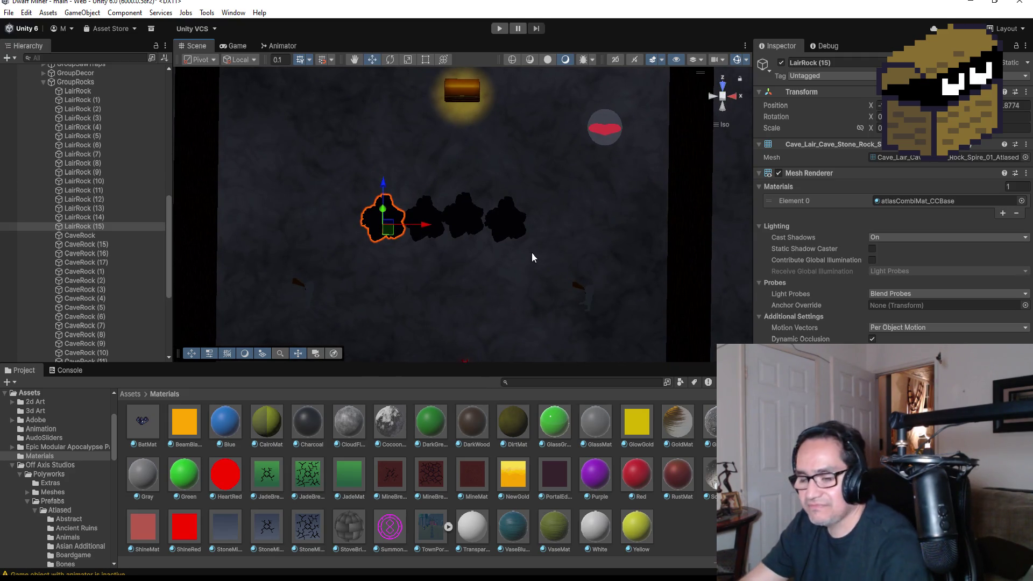
# - Add further copies up to LairRock (19) extending the row to the right
pyautogui.hotkey('ctrl', 'd')
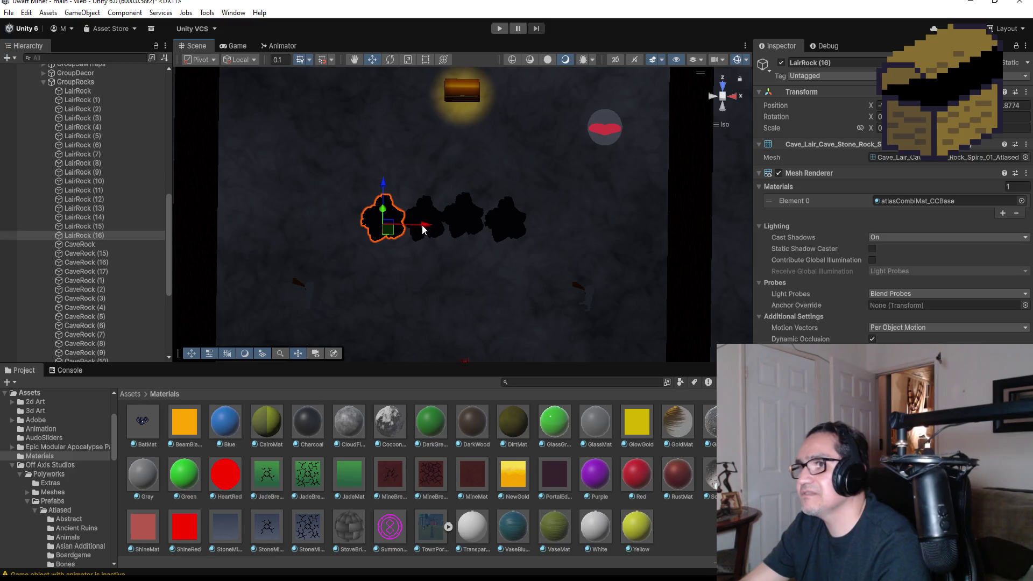
pyautogui.moveTo(421, 230); pyautogui.dragTo(587, 231)
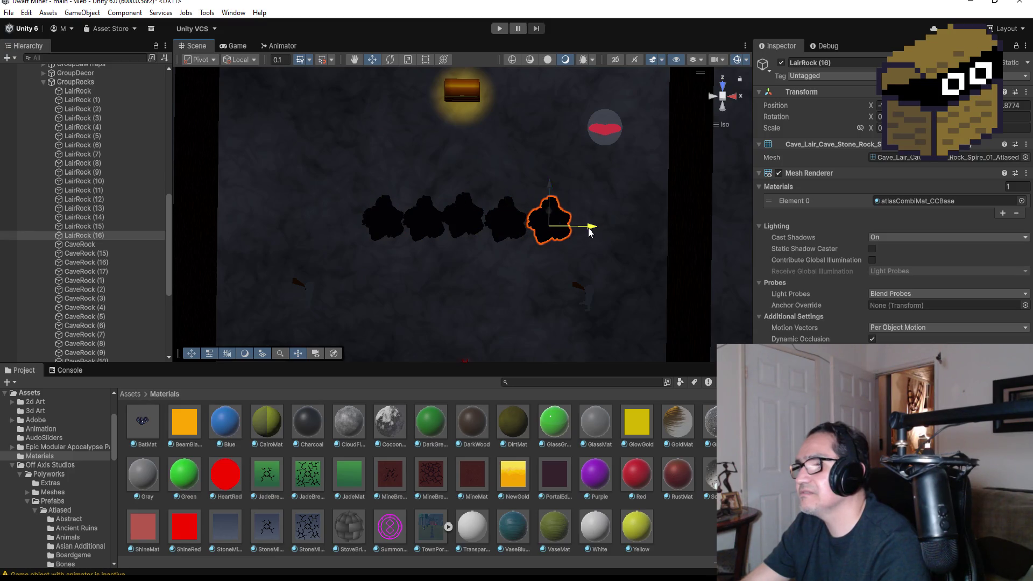
pyautogui.hotkey('ctrl', 'd')
pyautogui.moveTo(598, 227); pyautogui.dragTo(633, 227)
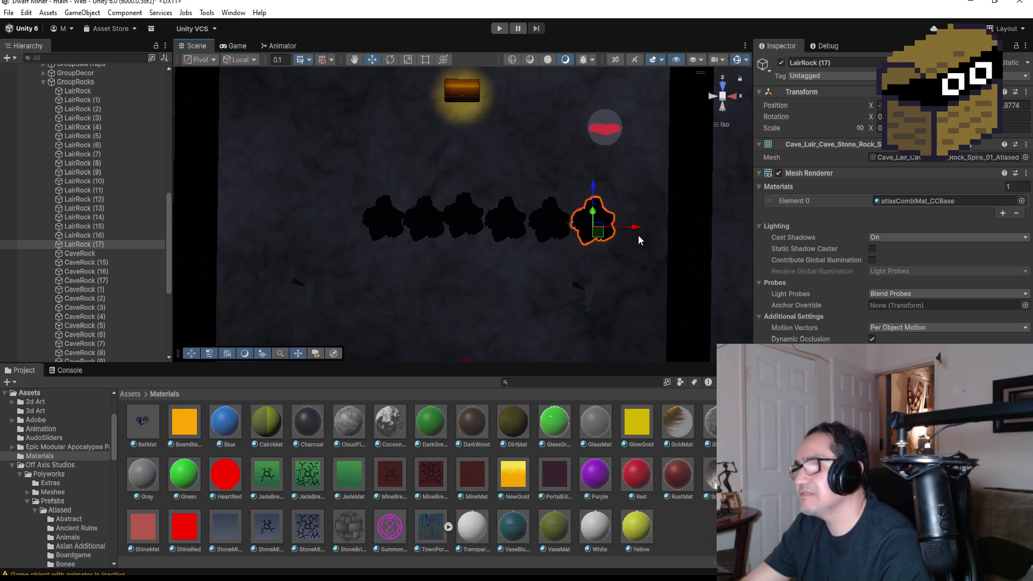
pyautogui.hotkey('ctrl', 'd')
pyautogui.moveTo(635, 227); pyautogui.dragTo(692, 230)
pyautogui.hotkey('ctrl', 'd')
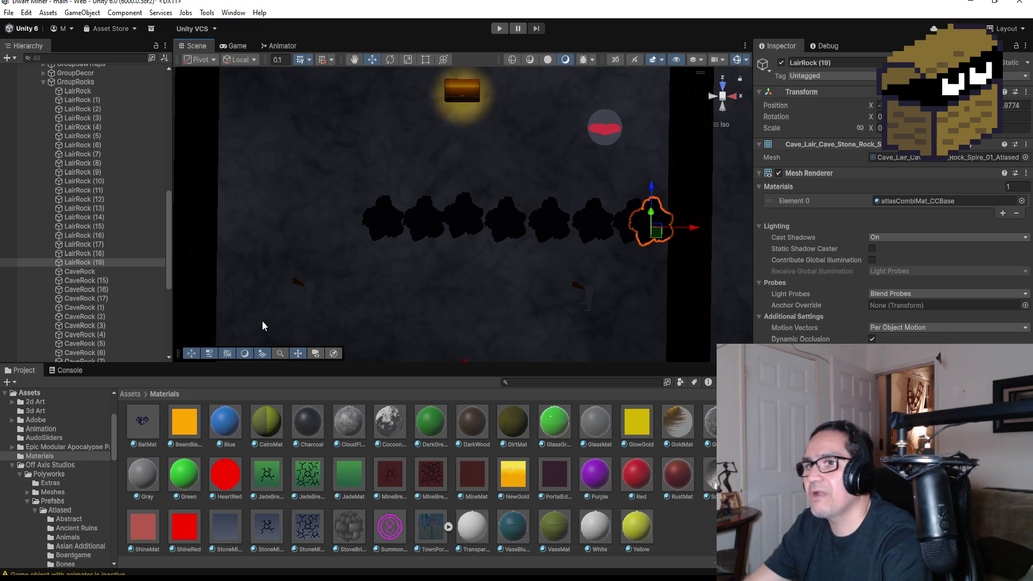
pyautogui.click(624, 220)
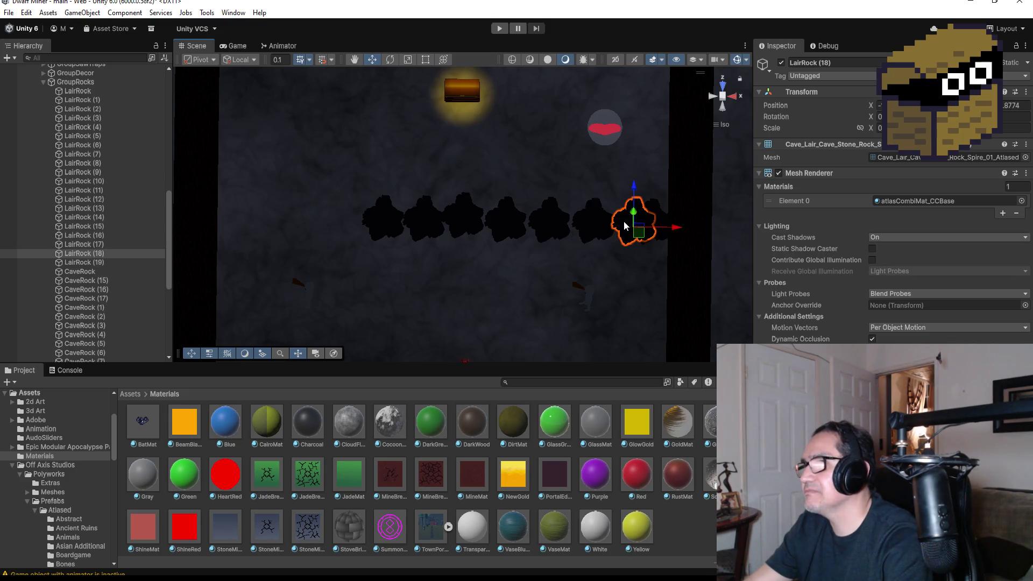
# - Select LairRock (12)–(18) together and shift the row slightly left
pyautogui.keyDown('shift'); pyautogui.click(573, 228); pyautogui.keyUp('shift')
pyautogui.keyDown('shift'); pyautogui.click(545, 222); pyautogui.keyUp('shift')
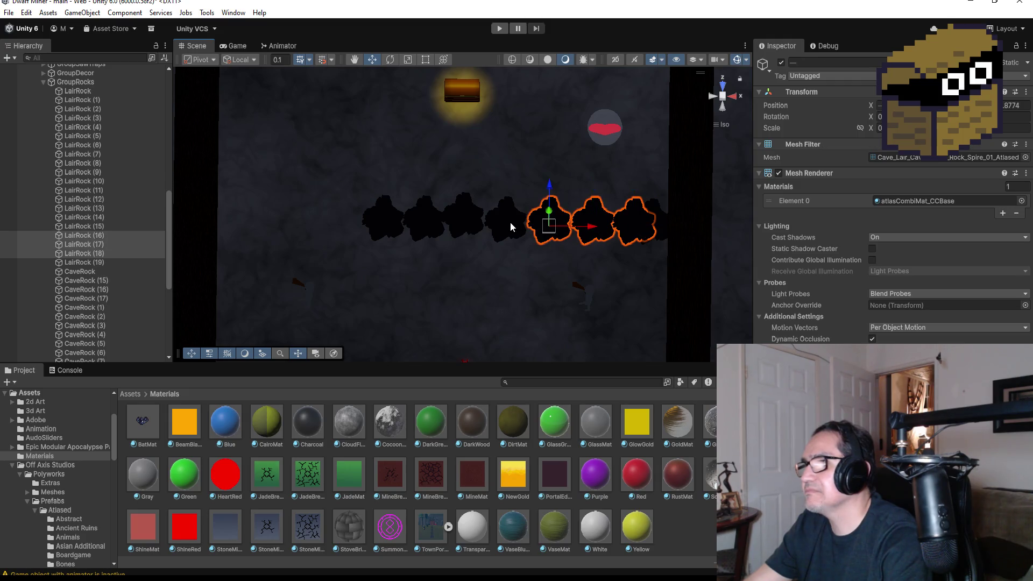
pyautogui.keyDown('shift'); pyautogui.click(510, 222); pyautogui.keyUp('shift')
pyautogui.keyDown('shift'); pyautogui.click(465, 222); pyautogui.keyUp('shift')
pyautogui.keyDown('shift'); pyautogui.click(417, 223); pyautogui.keyUp('shift')
pyautogui.keyDown('shift'); pyautogui.click(382, 227); pyautogui.keyUp('shift')
pyautogui.moveTo(427, 223); pyautogui.dragTo(402, 223)
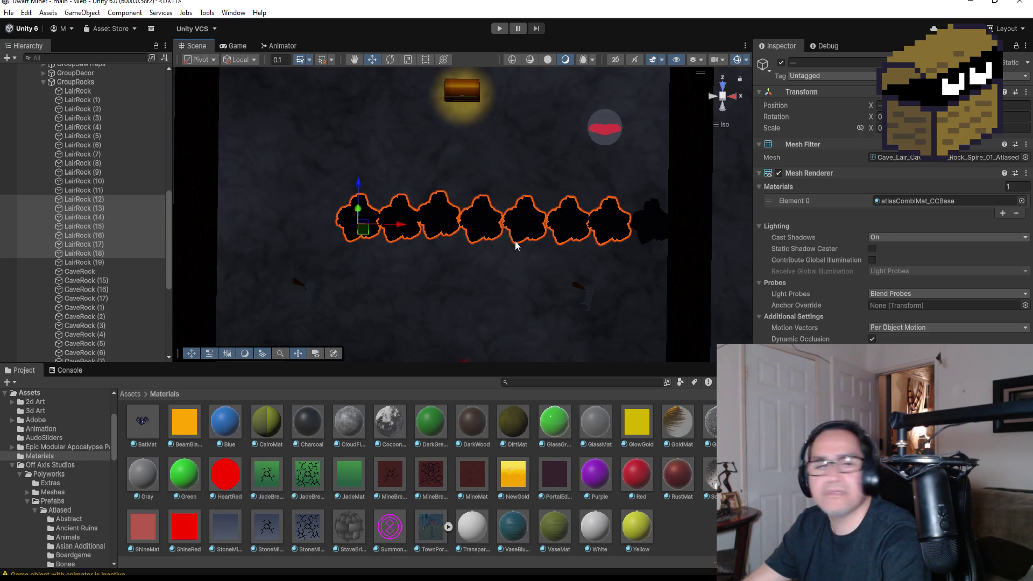
# - Select the alternating rocks LairRock (19), (14), (13) and (17)
pyautogui.moveTo(645, 303); pyautogui.dragTo(648, 226)
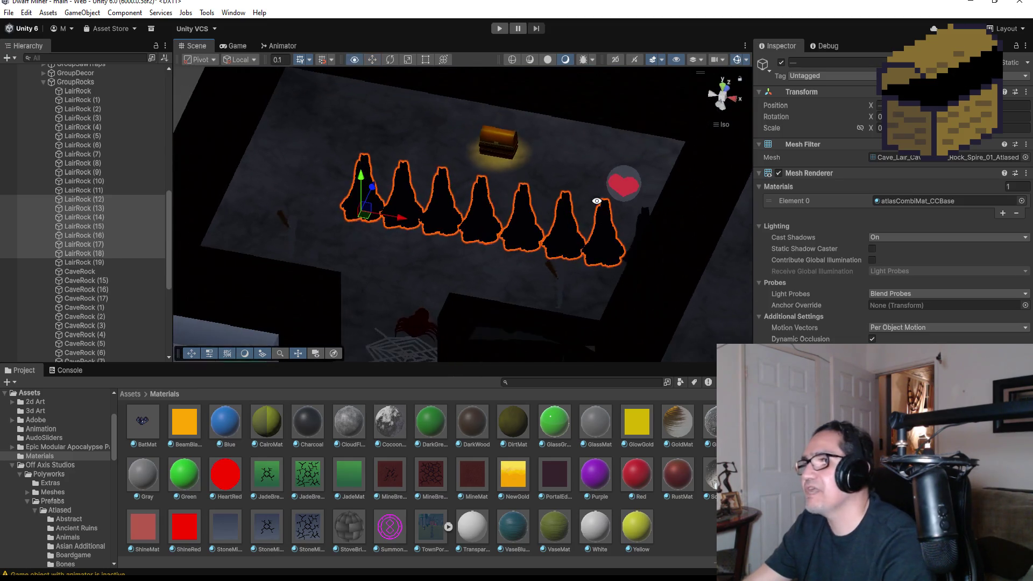
pyautogui.click(648, 223)
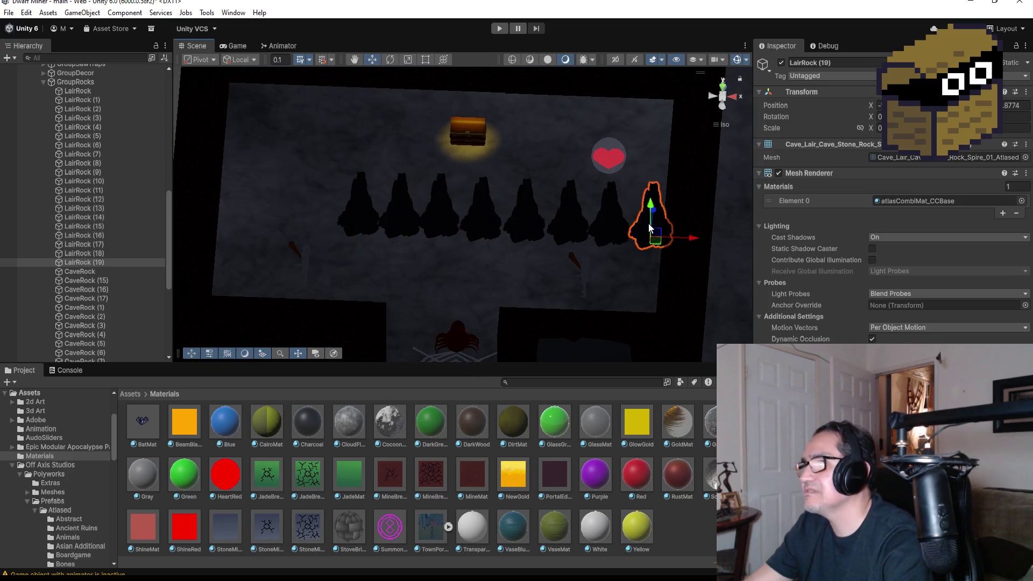
pyautogui.keyDown('ctrl'); pyautogui.click(397, 218); pyautogui.keyUp('ctrl')
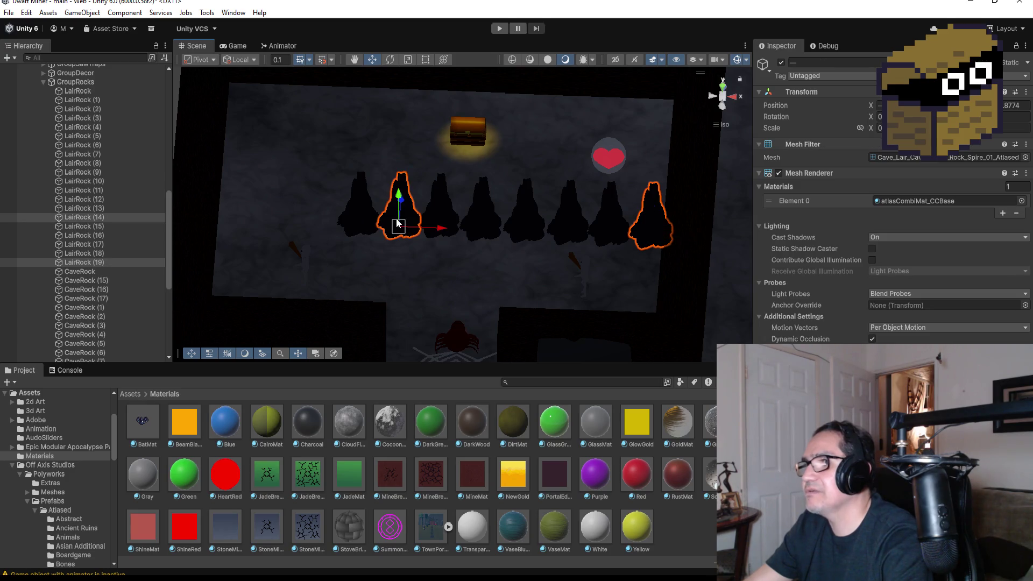
pyautogui.keyDown('ctrl'); pyautogui.click(496, 216); pyautogui.keyUp('ctrl')
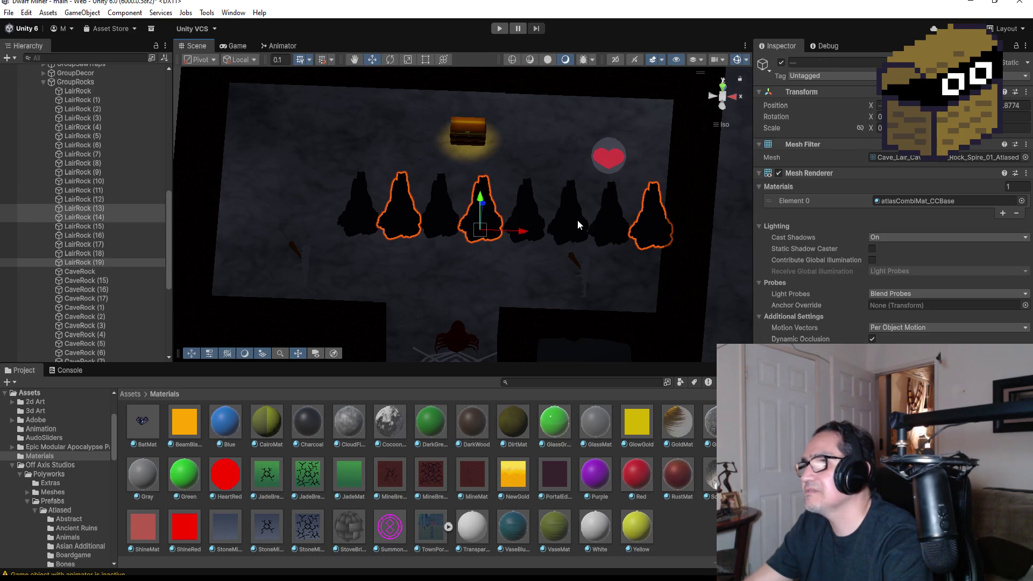
pyautogui.keyDown('ctrl'); pyautogui.click(576, 220); pyautogui.keyUp('ctrl')
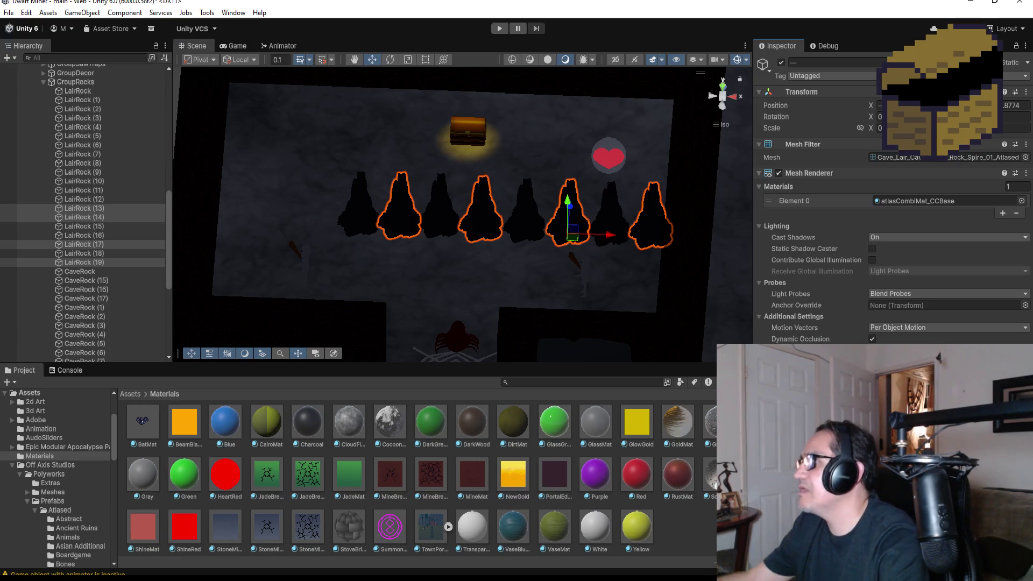
# - Flatten the four selected rocks, then undo to compare flattened and upright
pyautogui.press('Return')
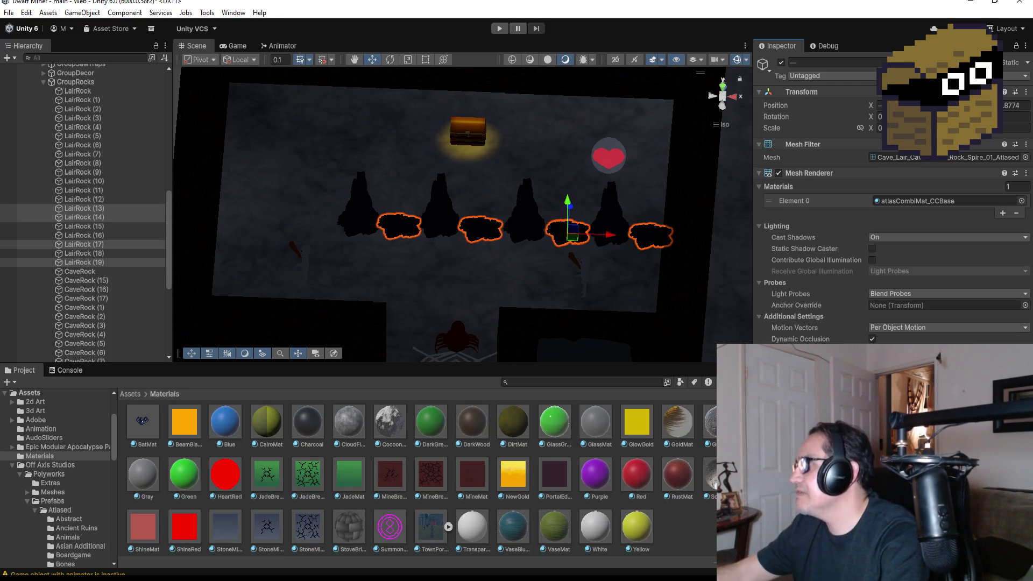
pyautogui.hotkey('ctrl', 'z')
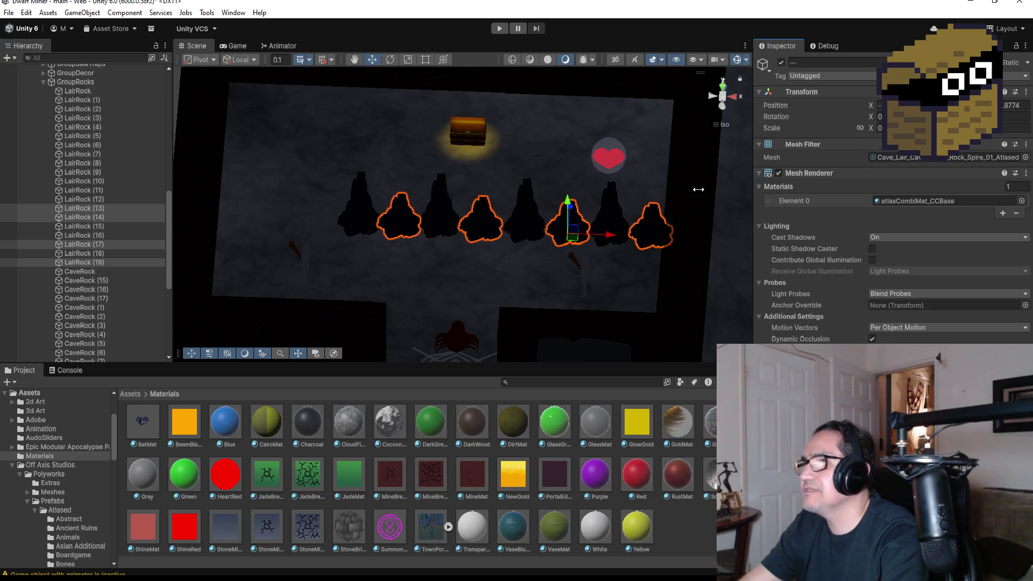
pyautogui.hotkey('ctrl', 'z')
pyautogui.hotkey('ctrl', 'z')
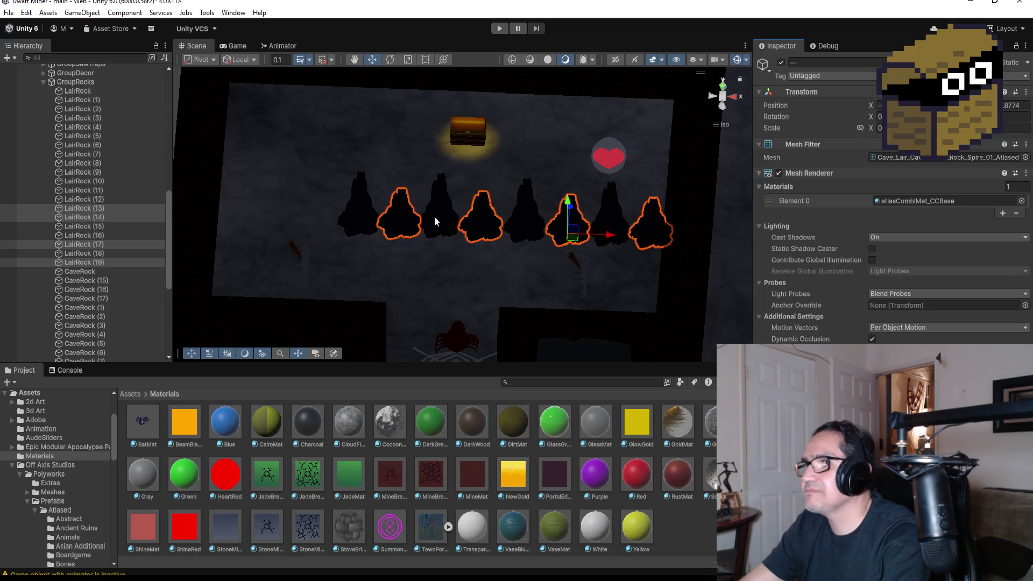
# - Restore LairRock (13) and (17) to upright, slightly taller spires and review the row from above
pyautogui.click(488, 222)
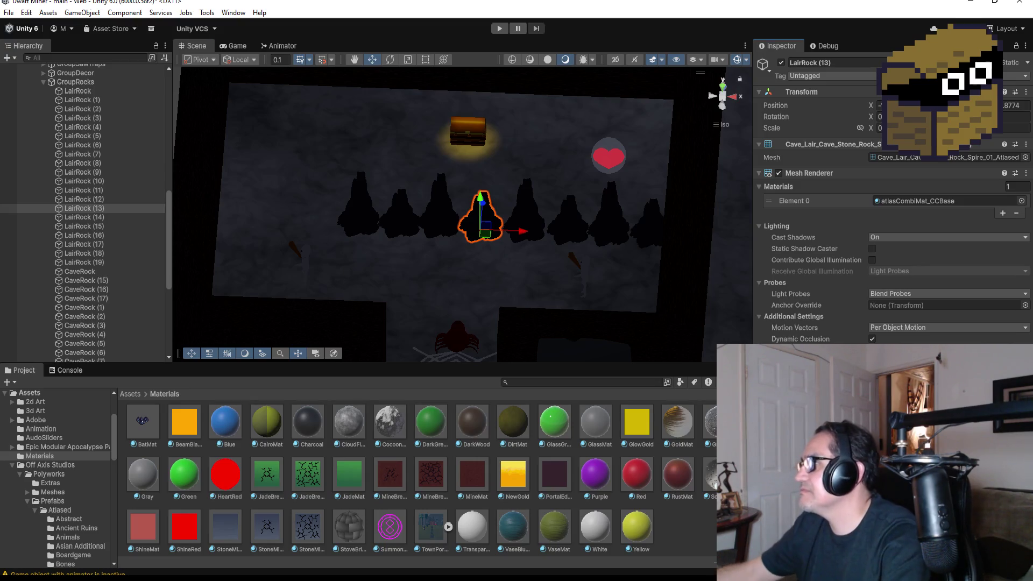
pyautogui.hotkey('ctrl', 'z')
pyautogui.hotkey('ctrl', 'z')
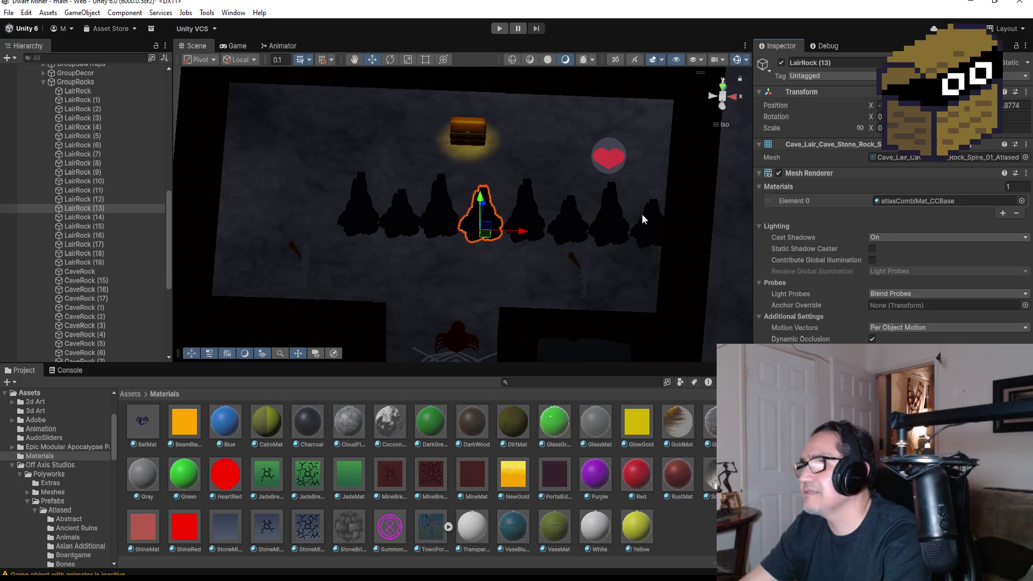
pyautogui.click(569, 223)
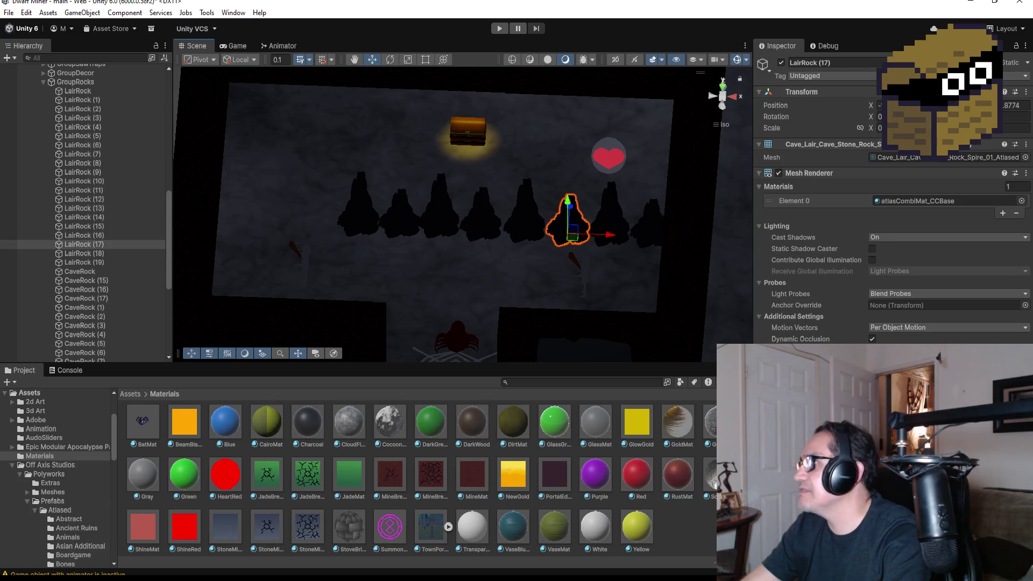
pyautogui.hotkey('ctrl', 'z')
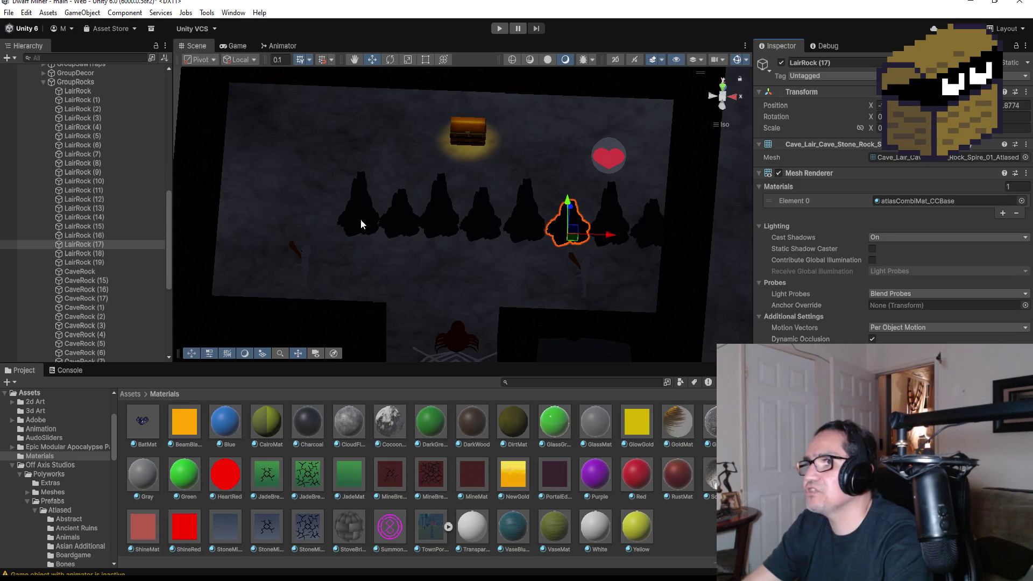
pyautogui.click(362, 222)
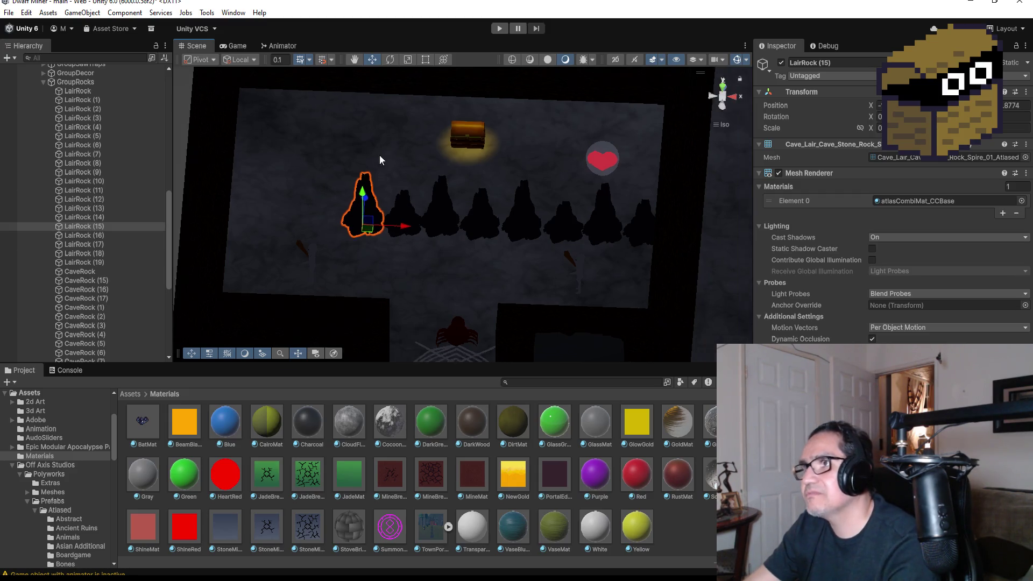
pyautogui.moveTo(383, 152); pyautogui.dragTo(627, 245)
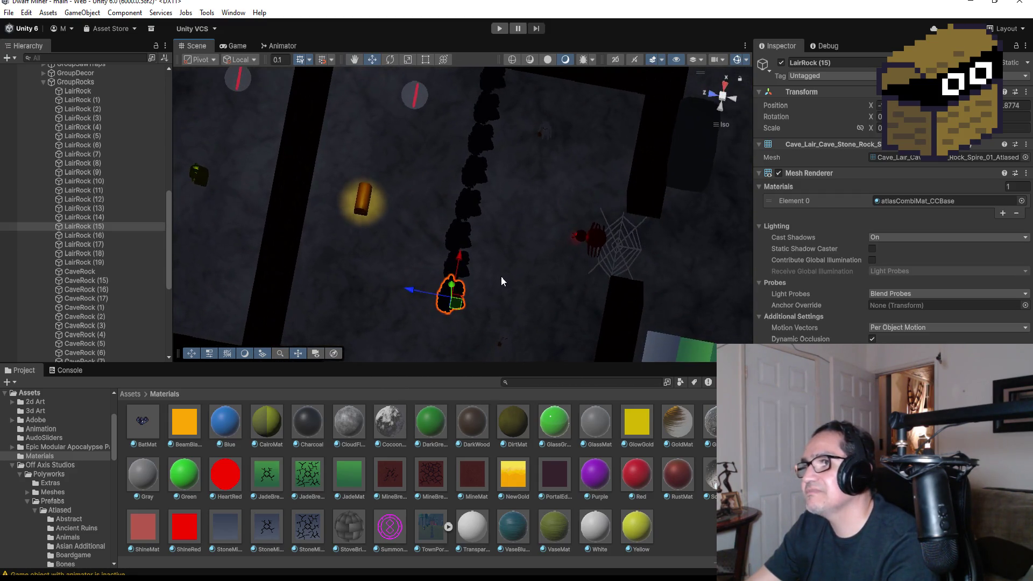
pyautogui.moveTo(627, 244)
pyautogui.mouseDown()
pyautogui.moveTo(533, 260)
pyautogui.moveTo(540, 248)
pyautogui.moveTo(589, 234)
pyautogui.moveTo(473, 162)
pyautogui.moveTo(619, 185)
pyautogui.moveTo(530, 153)
pyautogui.moveTo(604, 202)
pyautogui.moveTo(595, 228)
pyautogui.mouseUp()
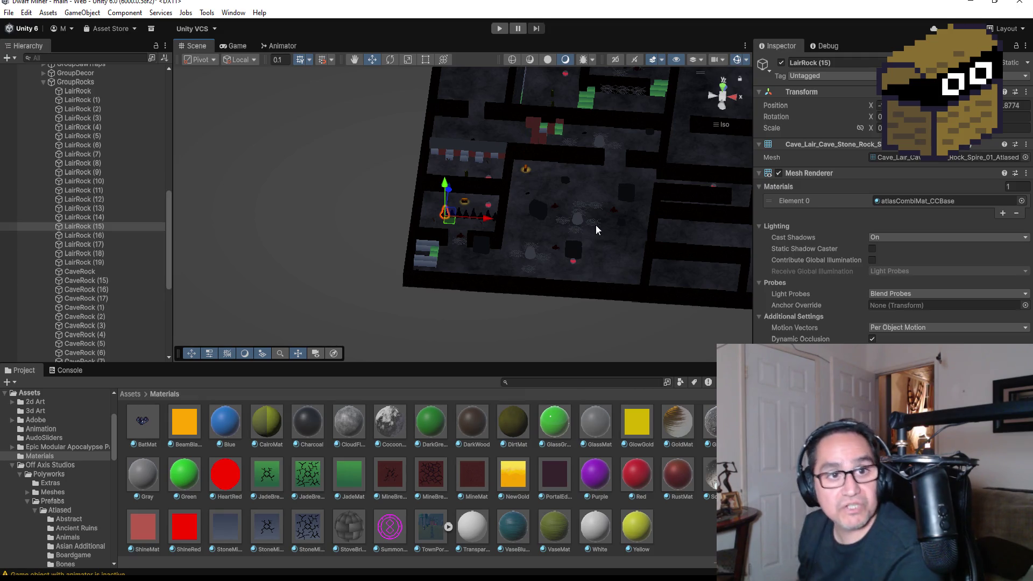
# - Select and frame HardWall (143), orbiting to see its place in the level
pyautogui.click(693, 190)
pyautogui.press('f')
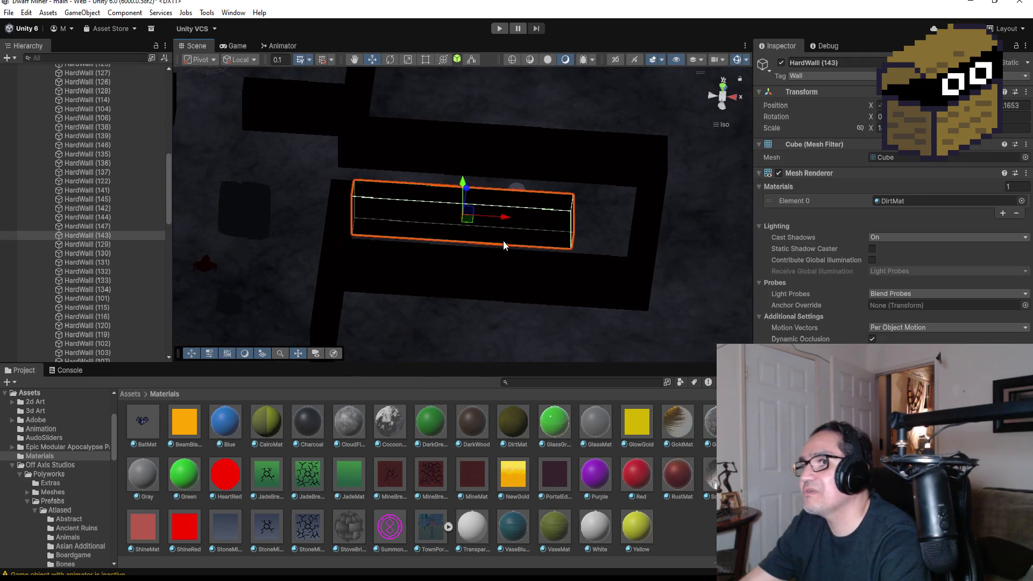
pyautogui.moveTo(595, 221); pyautogui.dragTo(595, 333)
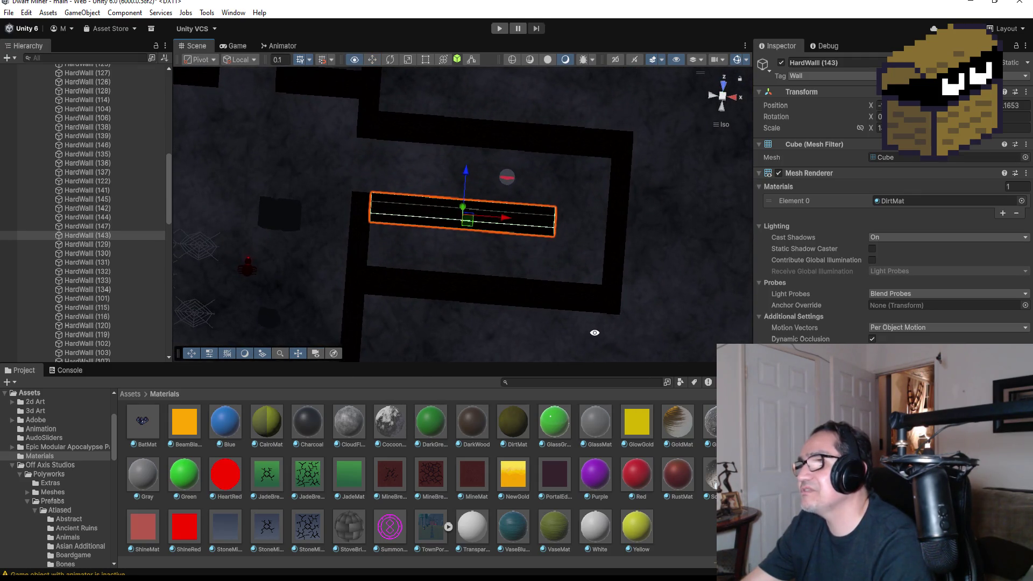
pyautogui.scroll(-2, 456, 258)
pyautogui.scroll(-2, 427, 256)
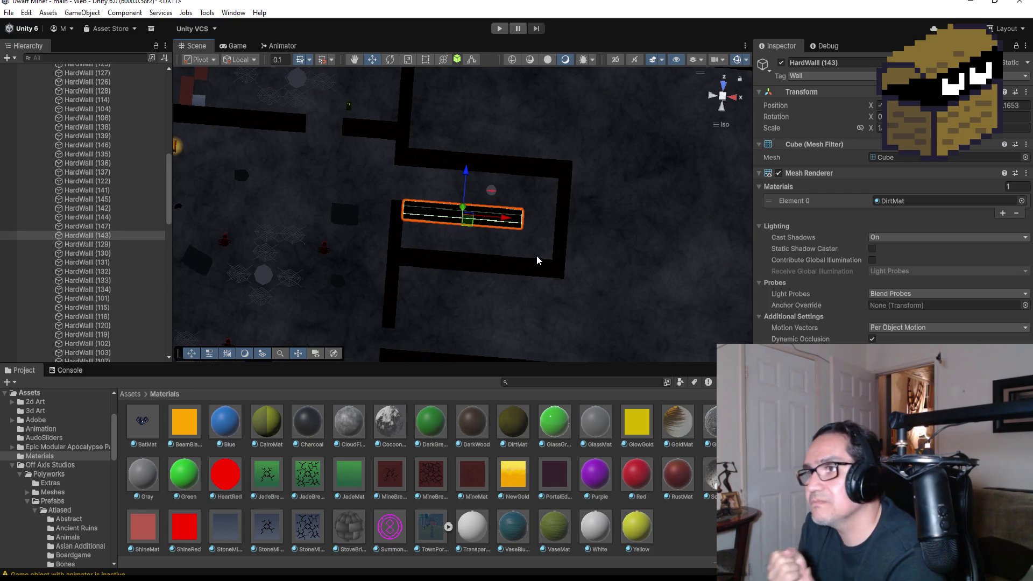
pyautogui.scroll(-1, 519, 269)
pyautogui.scroll(-2, 399, 277)
pyautogui.scroll(-1, 468, 233)
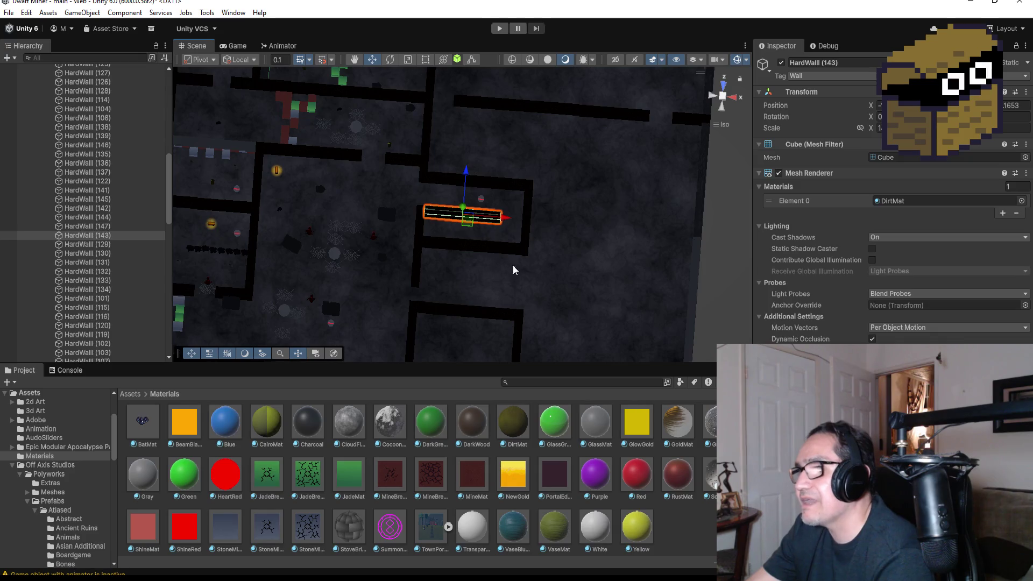
pyautogui.scroll(-2, 512, 269)
pyautogui.scroll(-2, 519, 293)
pyautogui.scroll(-1, 473, 275)
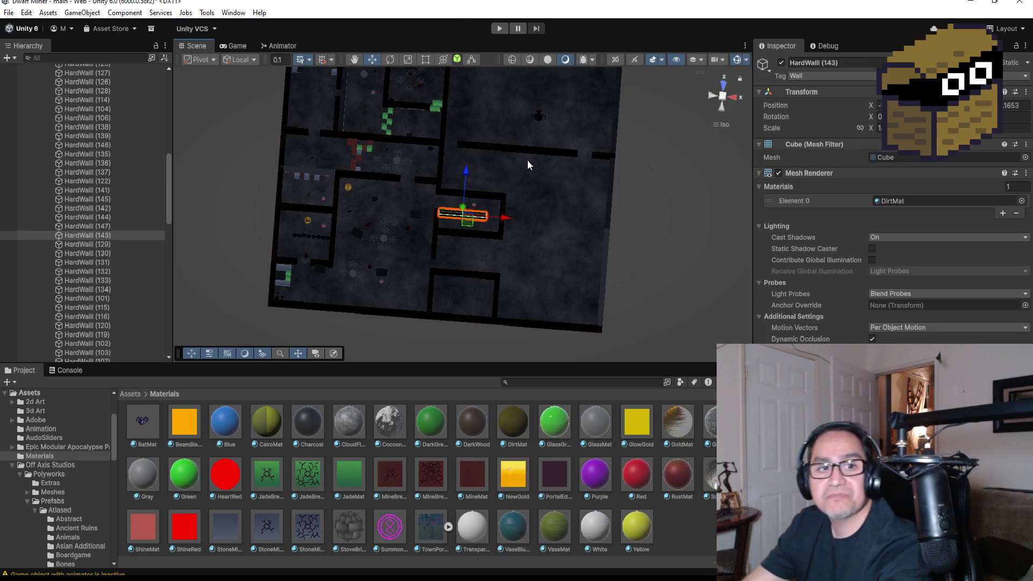
# - Frame the black spider and select the whole BlackSpiderObj in the BossZone
pyautogui.click(539, 119)
pyautogui.press('f')
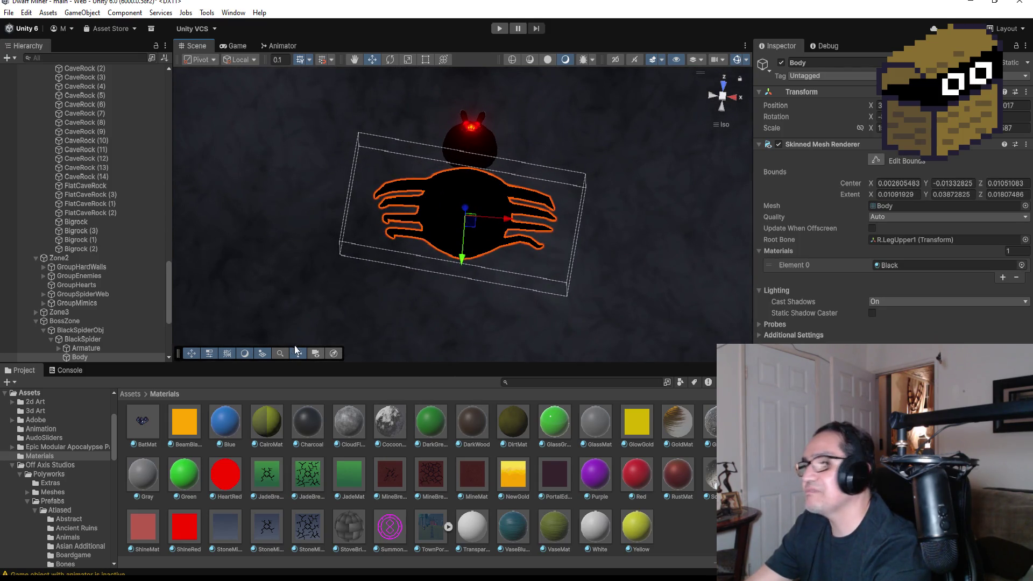
pyautogui.click(43, 330)
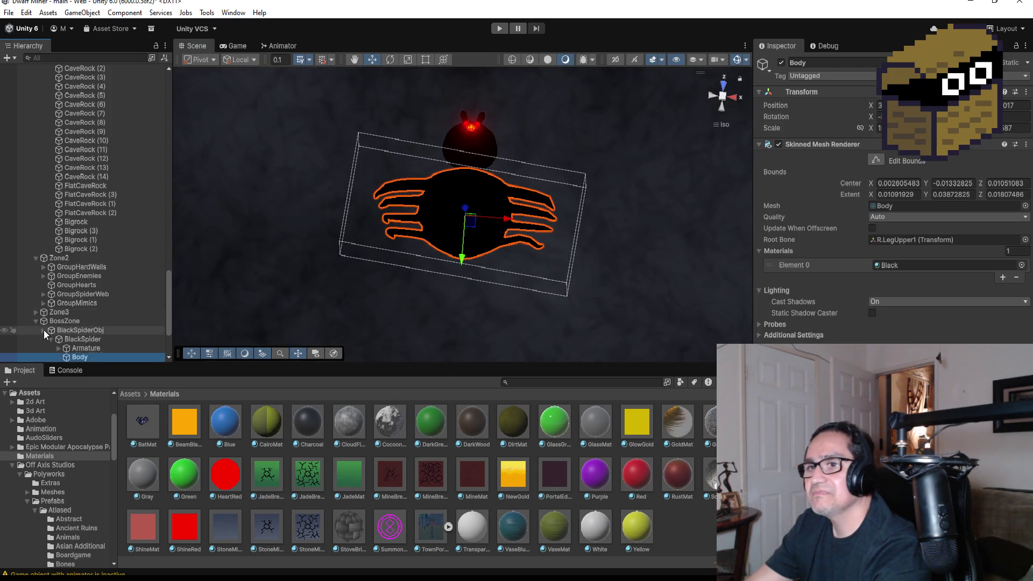
pyautogui.click(55, 328)
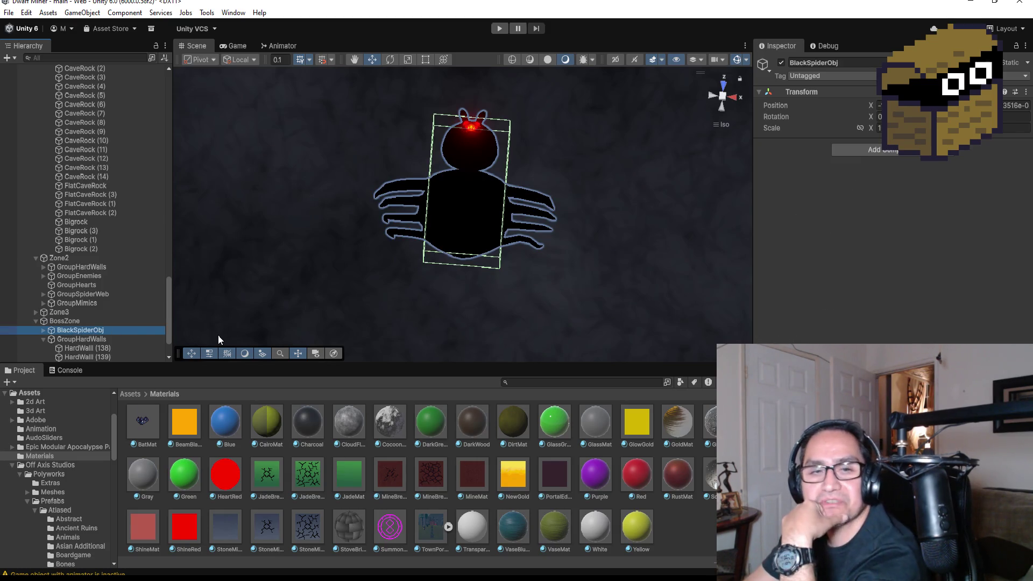
pyautogui.scroll(-3, 517, 230)
pyautogui.scroll(-2, 513, 239)
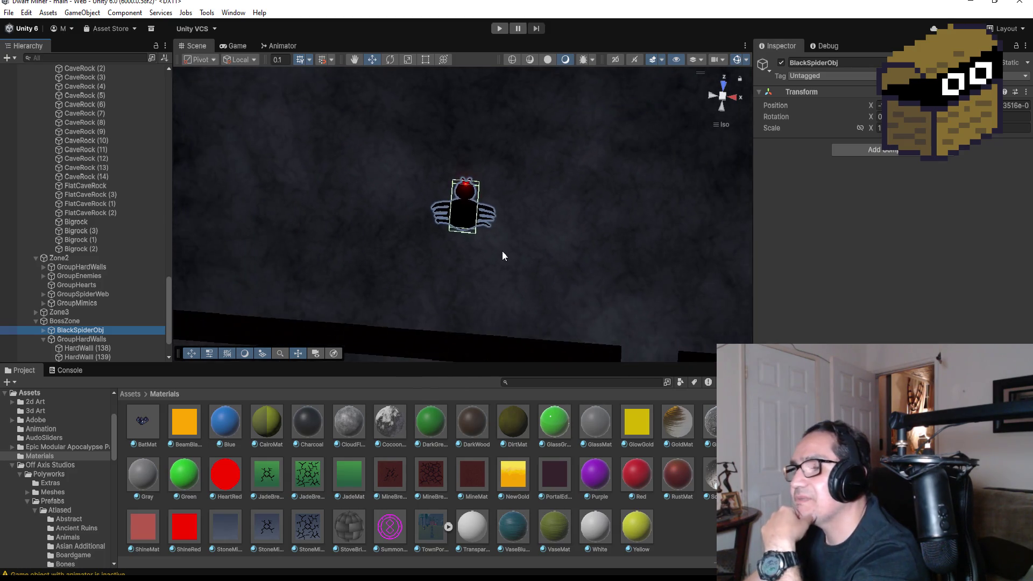
pyautogui.scroll(-2, 501, 251)
pyautogui.scroll(-2, 505, 263)
pyautogui.scroll(-2, 504, 261)
pyautogui.scroll(-2, 501, 256)
pyautogui.scroll(-1, 500, 256)
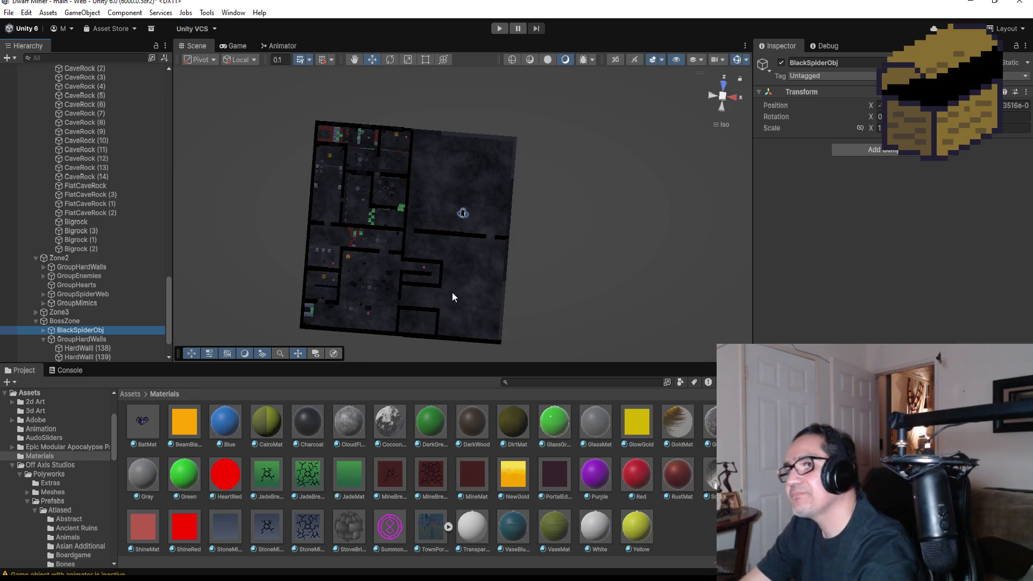
pyautogui.scroll(2, 448, 306)
pyautogui.scroll(-2, 392, 297)
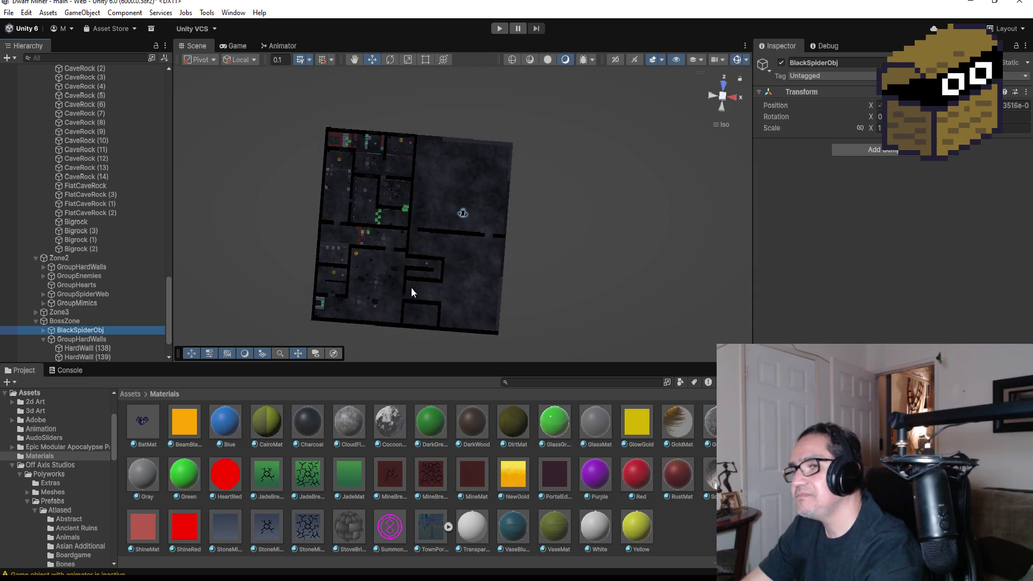
pyautogui.scroll(1, 410, 291)
pyautogui.click(411, 291)
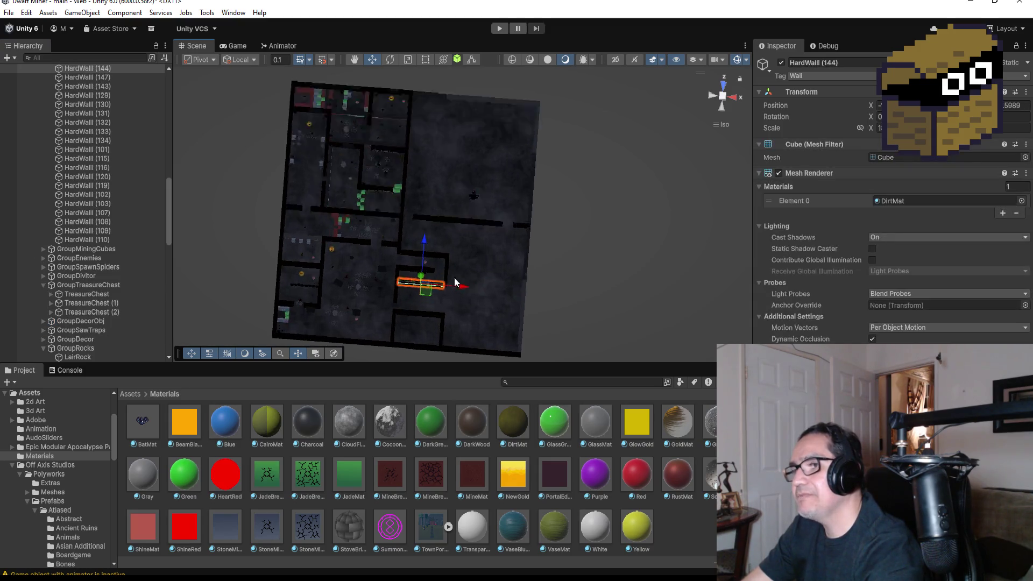
pyautogui.press('f')
pyautogui.keyDown('alt'); pyautogui.moveTo(502, 228); pyautogui.dragTo(512, 134); pyautogui.keyUp('alt')
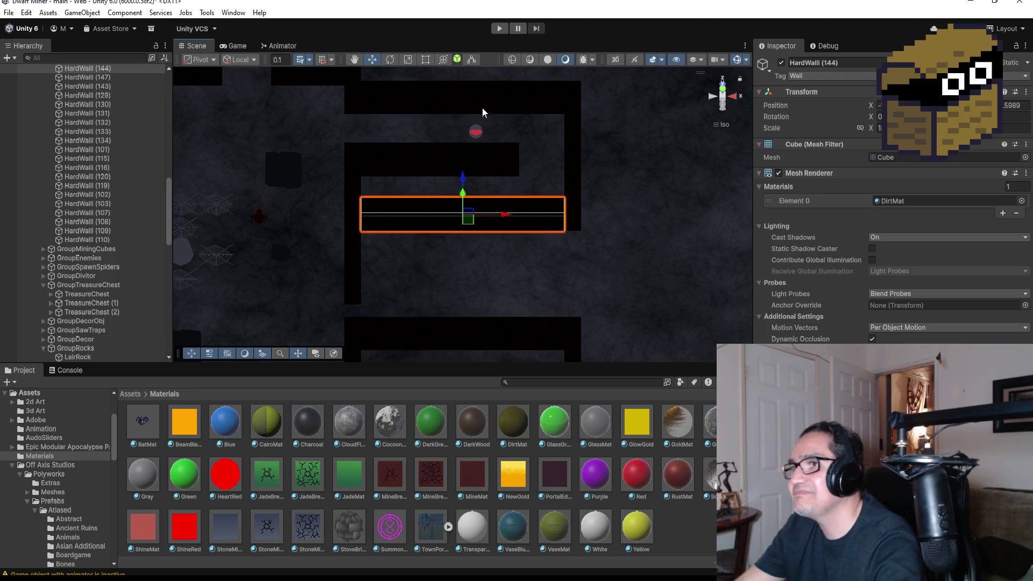
pyautogui.scroll(-2, 506, 162)
pyautogui.click(508, 175)
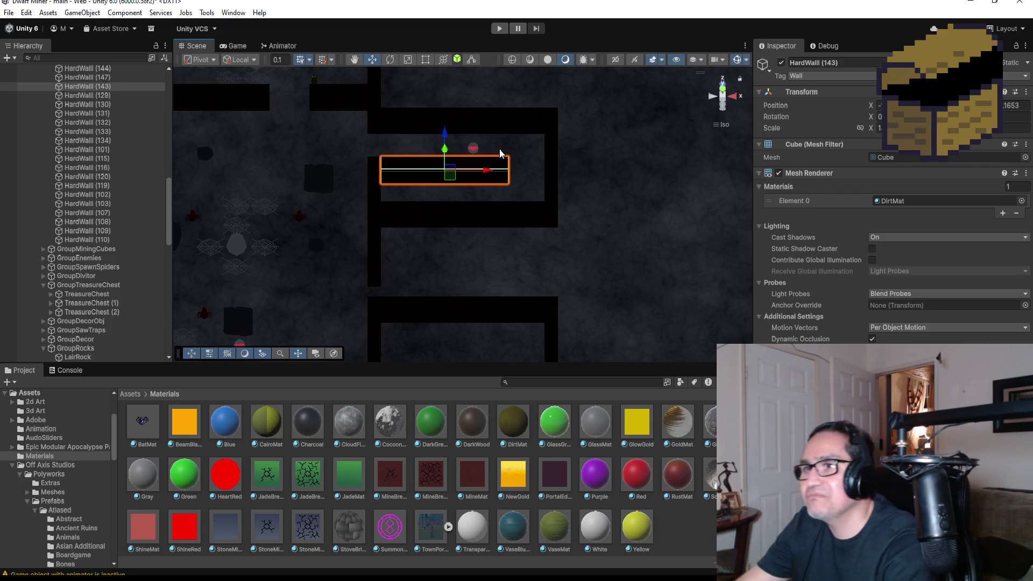
pyautogui.scroll(-2, 325, 237)
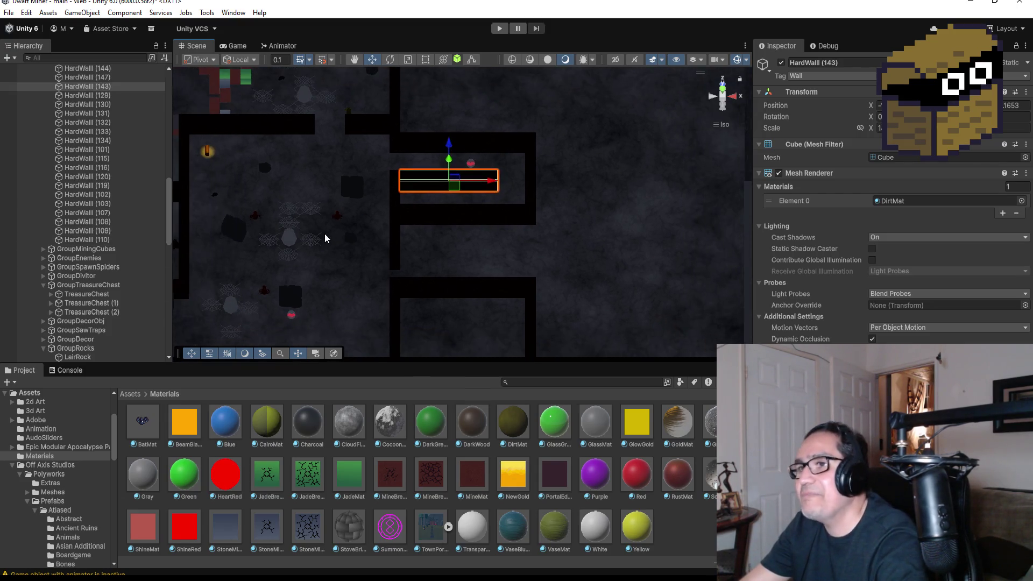
pyautogui.doubleClick(121, 314)
pyautogui.scroll(-1, 419, 194)
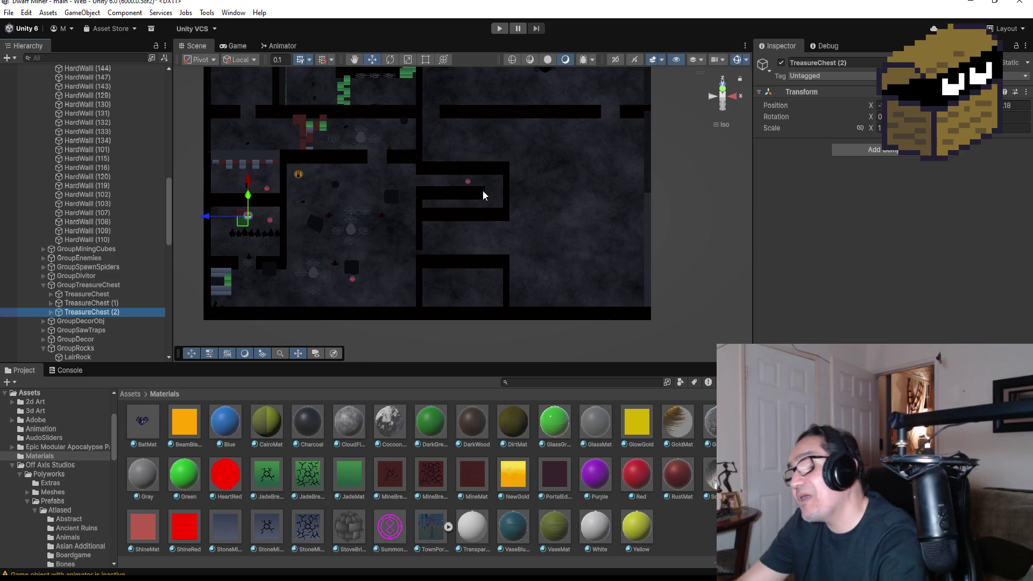
# - Duplicate BrownSpider (3) as BrownSpider (7) and move it right and up into the corridor gap
pyautogui.click(382, 221)
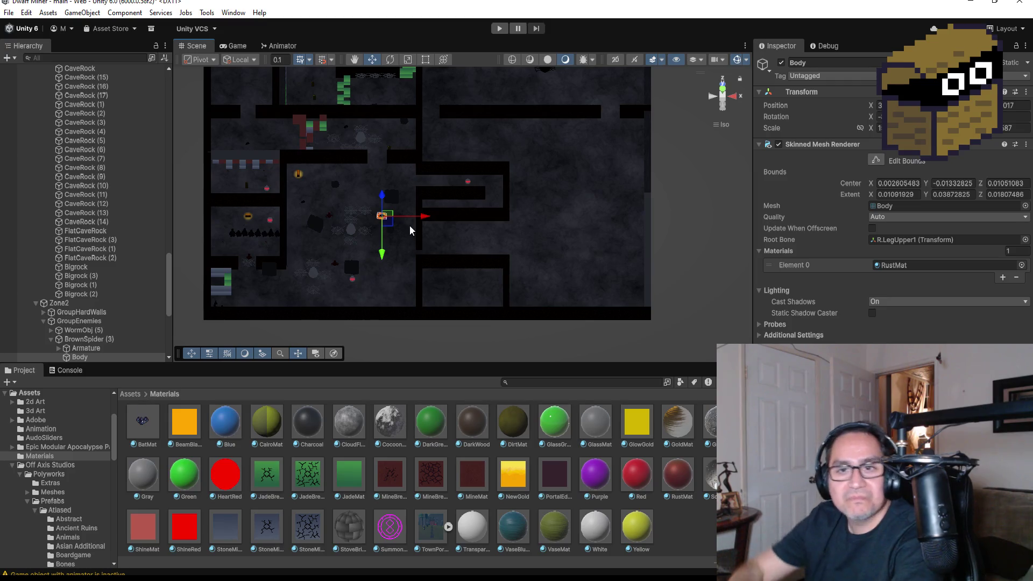
pyautogui.scroll(2, 534, 182)
pyautogui.scroll(1, 534, 183)
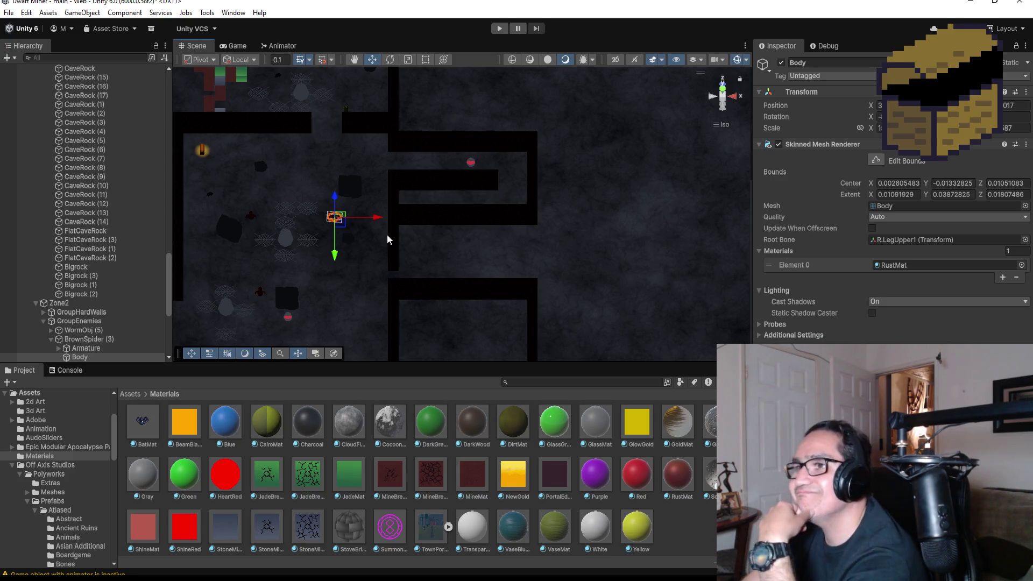
pyautogui.scroll(-3, 109, 307)
pyautogui.scroll(-2, 108, 308)
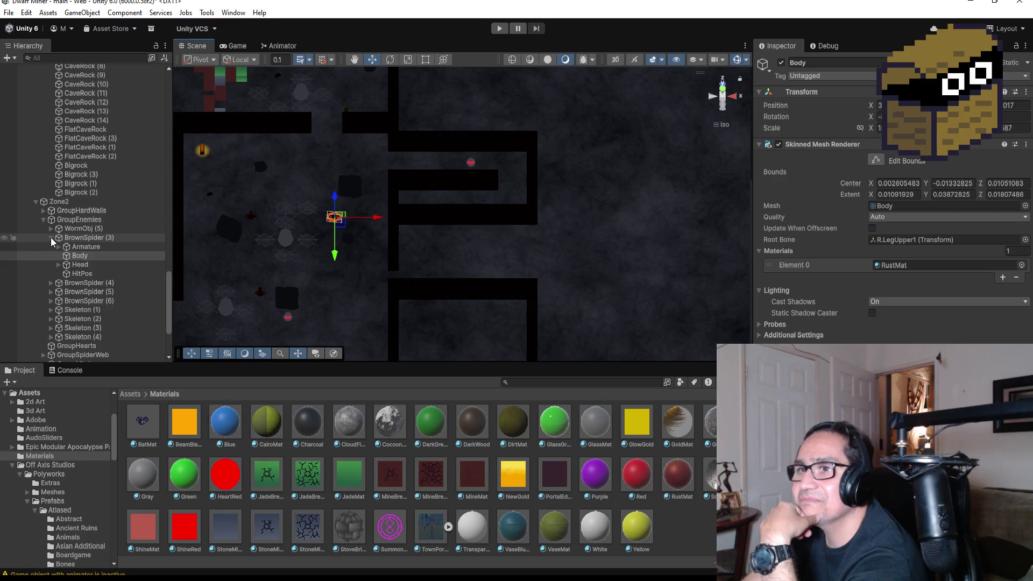
pyautogui.click(57, 237)
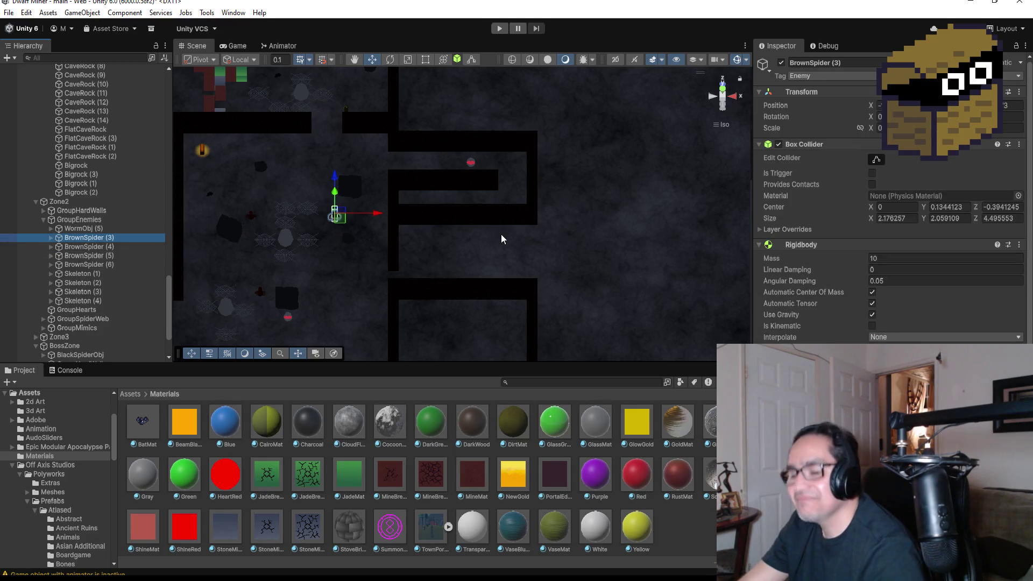
pyautogui.hotkey('ctrl', 'd')
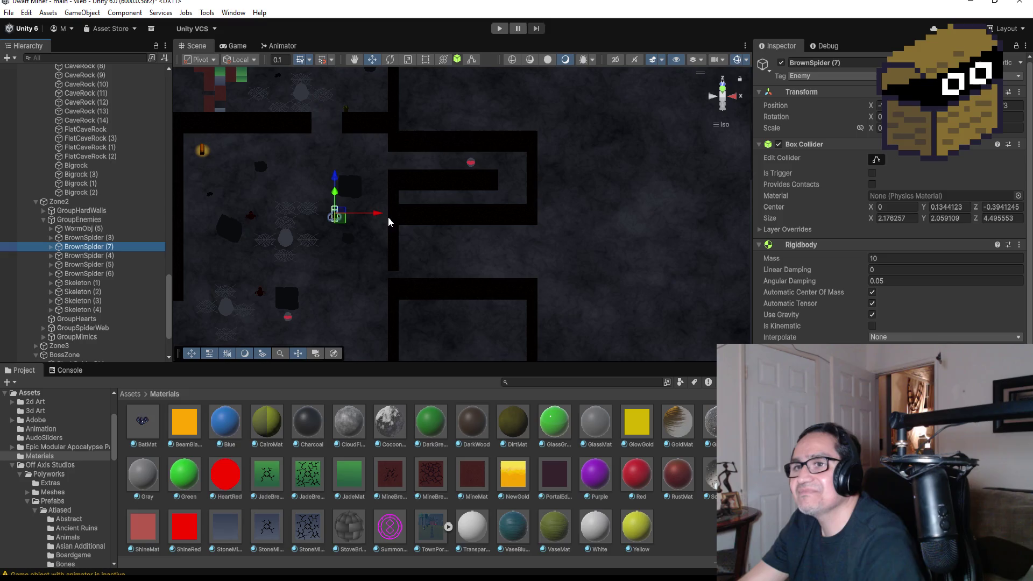
pyautogui.moveTo(375, 216); pyautogui.dragTo(464, 220)
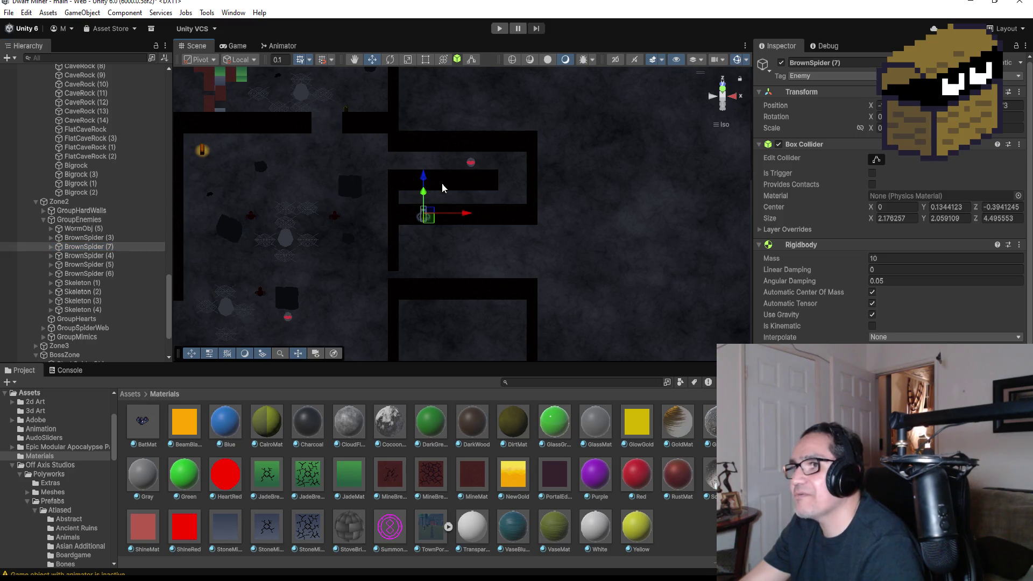
pyautogui.moveTo(430, 178); pyautogui.dragTo(511, 202)
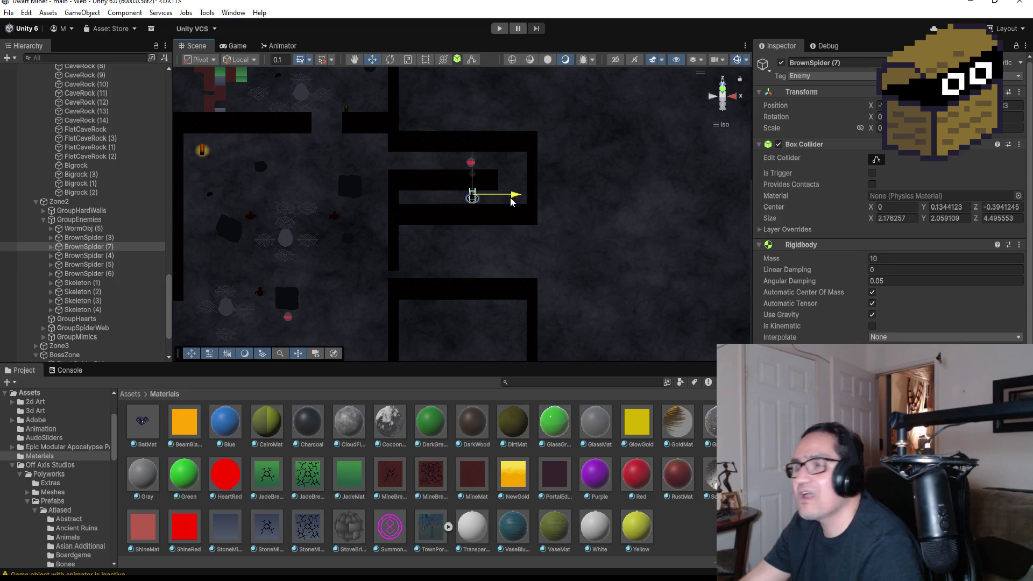
# - Lower the spider copy to floor height, then select FlatCaveRock
pyautogui.press('f')
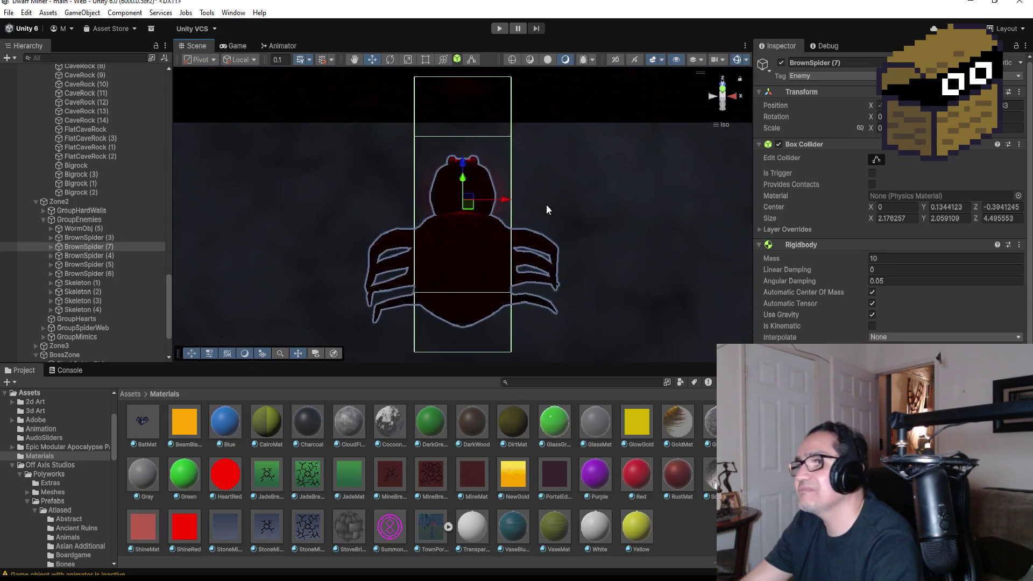
pyautogui.scroll(-5, 546, 204)
pyautogui.moveTo(556, 188)
pyautogui.mouseDown()
pyautogui.moveTo(585, 252)
pyautogui.moveTo(521, 248)
pyautogui.mouseUp()
pyautogui.moveTo(461, 164); pyautogui.dragTo(463, 196)
pyautogui.scroll(-3, 496, 210)
pyautogui.scroll(-2, 383, 237)
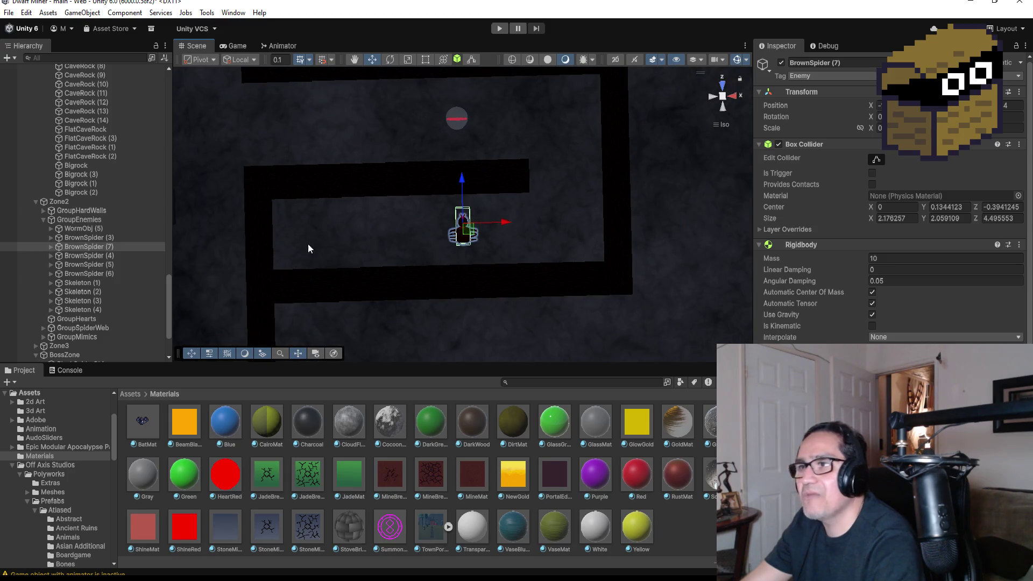
pyautogui.scroll(-1, 314, 218)
pyautogui.scroll(-2, 316, 218)
pyautogui.scroll(-2, 314, 232)
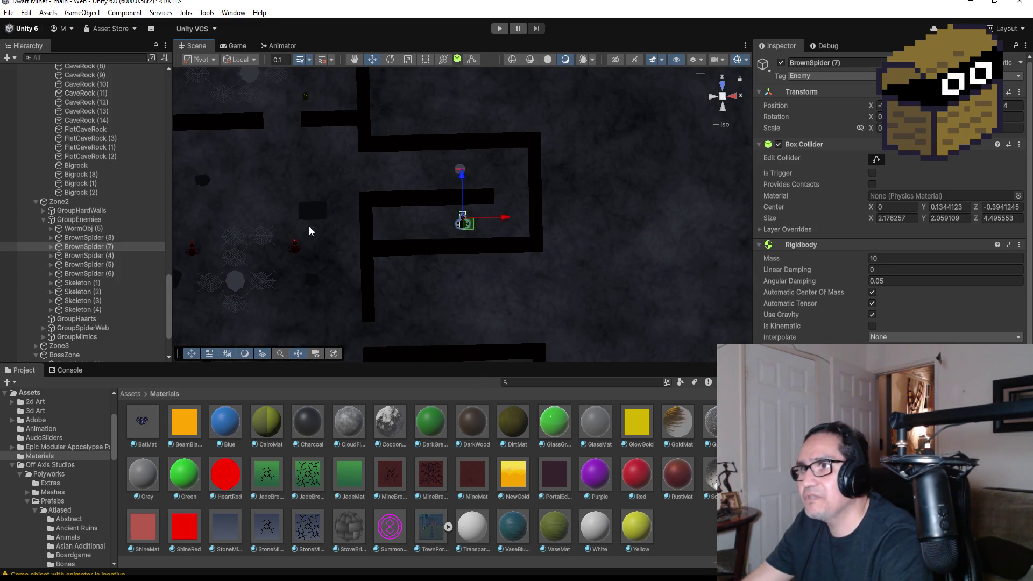
pyautogui.click(208, 183)
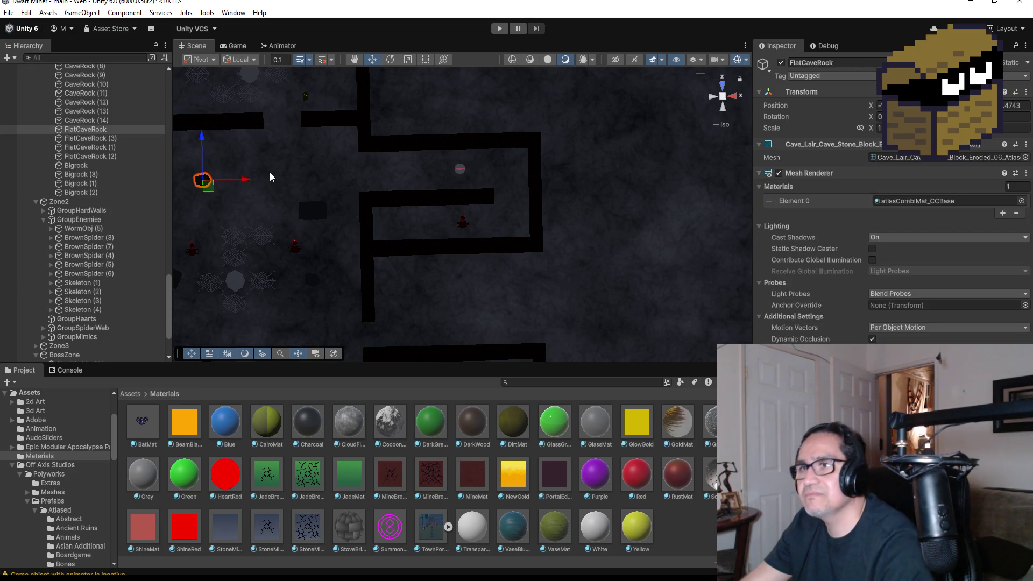
# - Make three FlatCaveRock copies, up to FlatCaveRock (6), spread along the corridor around the spider
pyautogui.hotkey('ctrl', 'd')
pyautogui.moveTo(245, 182); pyautogui.dragTo(443, 197)
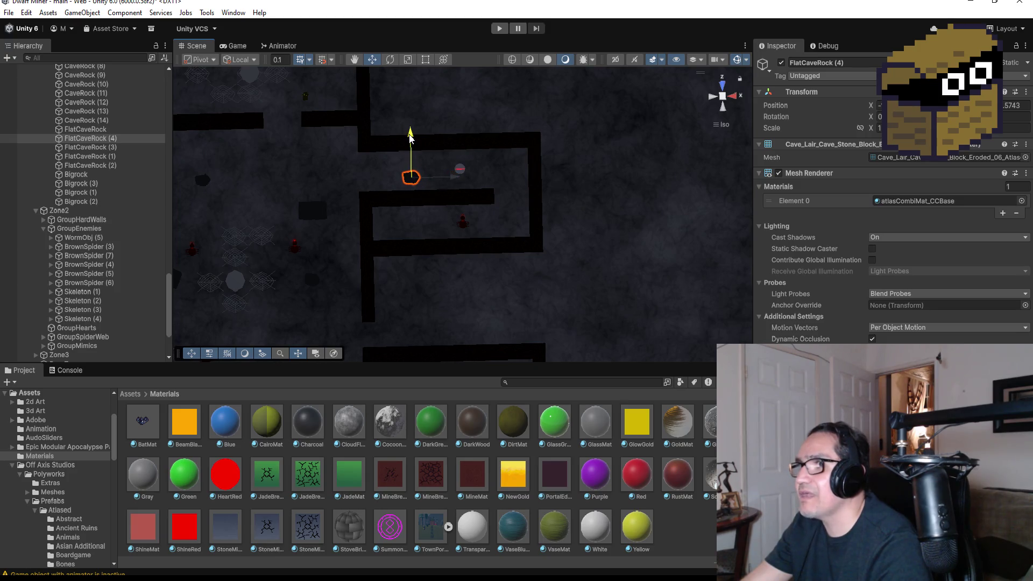
pyautogui.moveTo(410, 138); pyautogui.dragTo(412, 142)
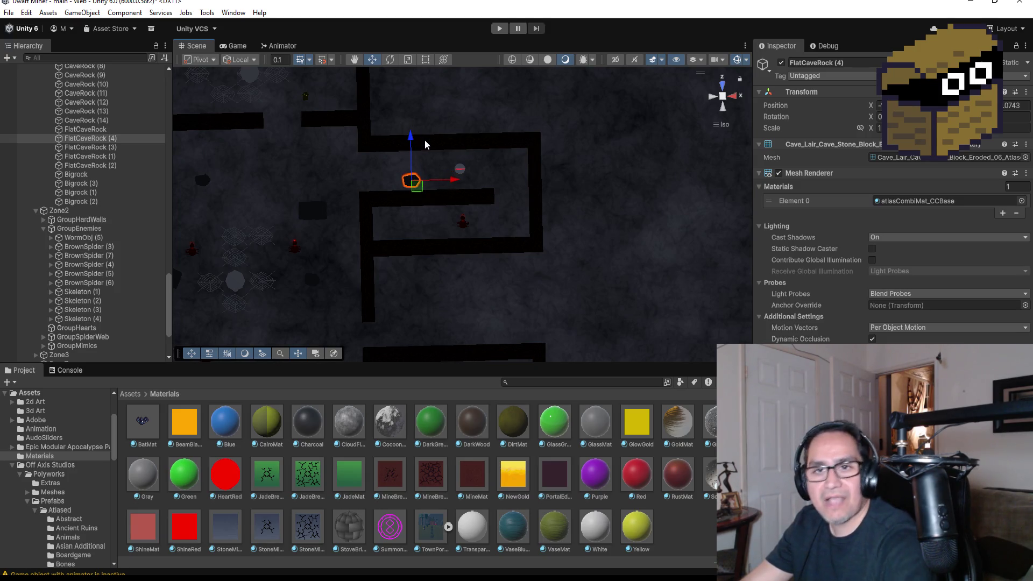
pyautogui.hotkey('ctrl', 'd')
pyautogui.moveTo(454, 180); pyautogui.dragTo(551, 182)
pyautogui.moveTo(513, 141); pyautogui.dragTo(515, 185)
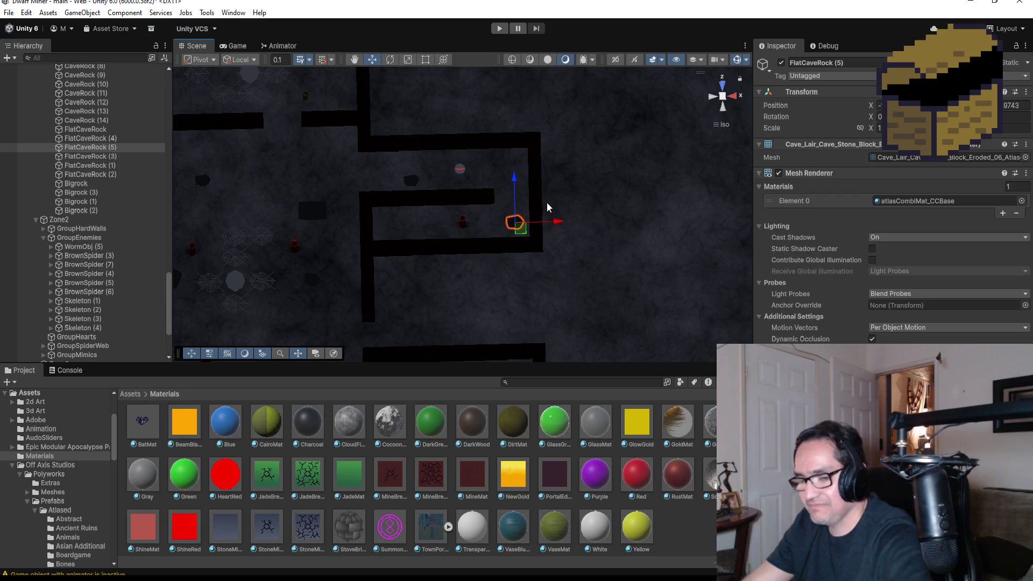
pyautogui.hotkey('ctrl', 'd')
pyautogui.moveTo(561, 222); pyautogui.dragTo(424, 233)
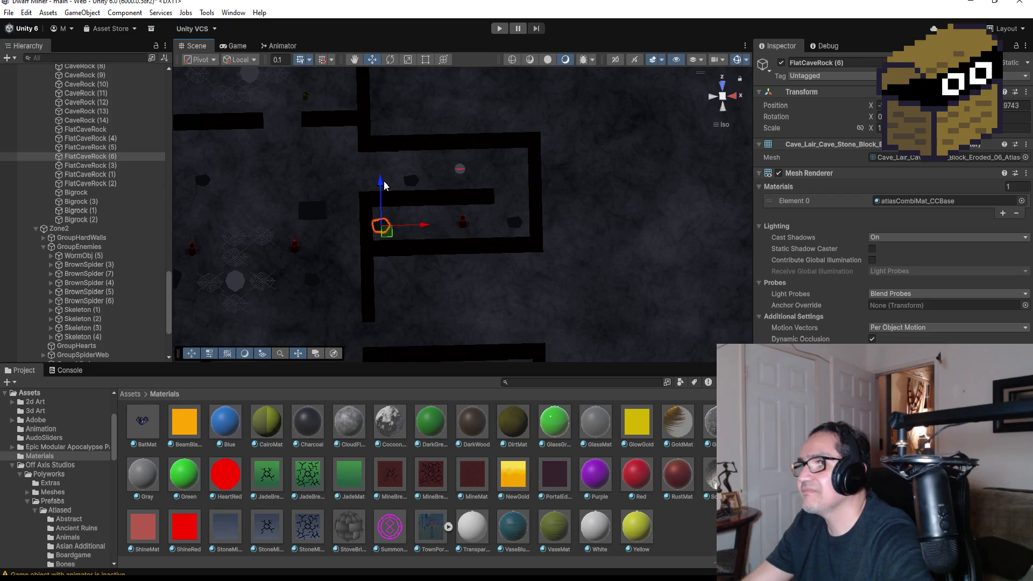
pyautogui.moveTo(383, 186); pyautogui.dragTo(383, 175)
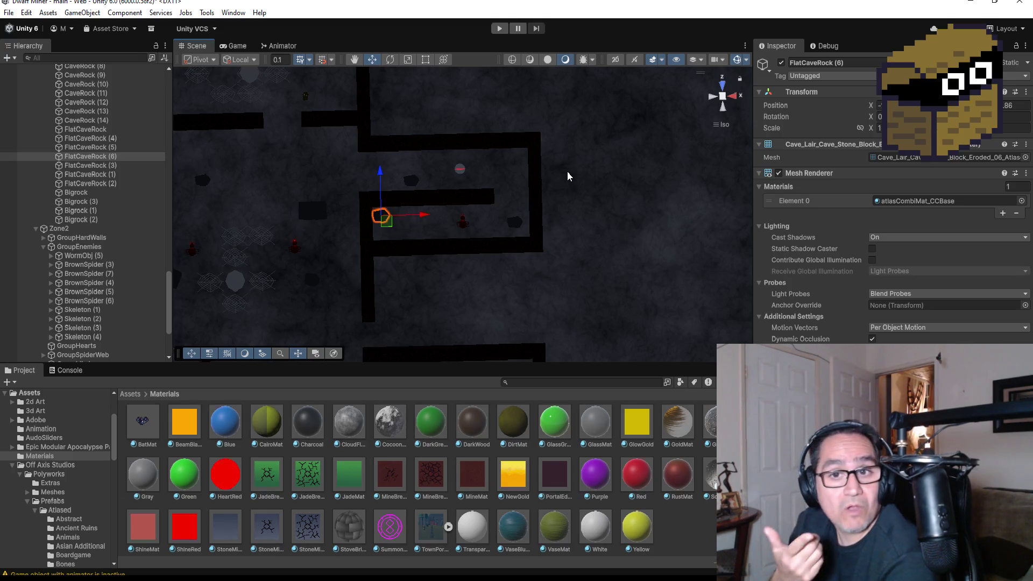
pyautogui.scroll(-2, 461, 220)
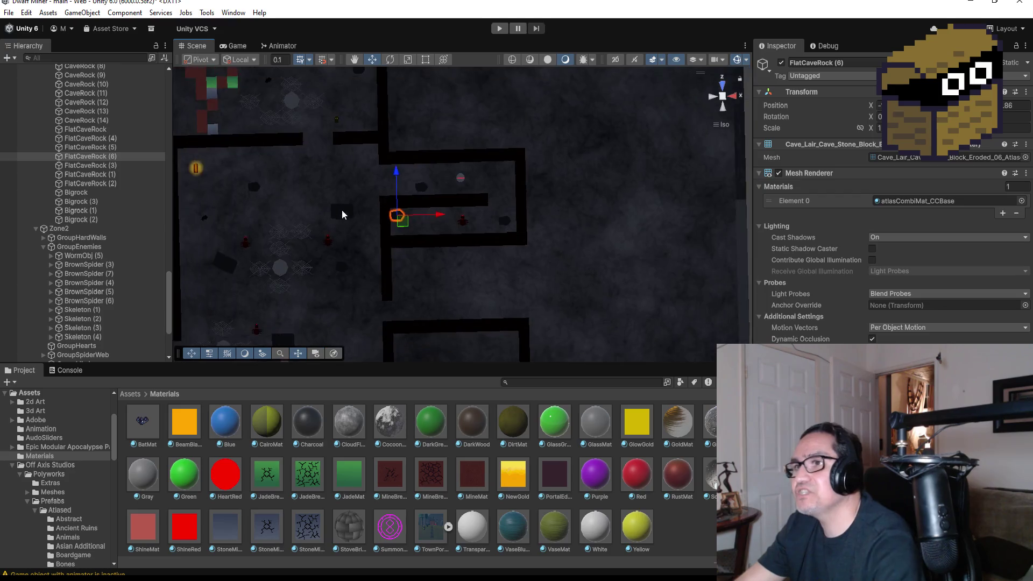
pyautogui.scroll(-2, 341, 211)
pyautogui.scroll(-2, 342, 191)
pyautogui.scroll(-2, 342, 161)
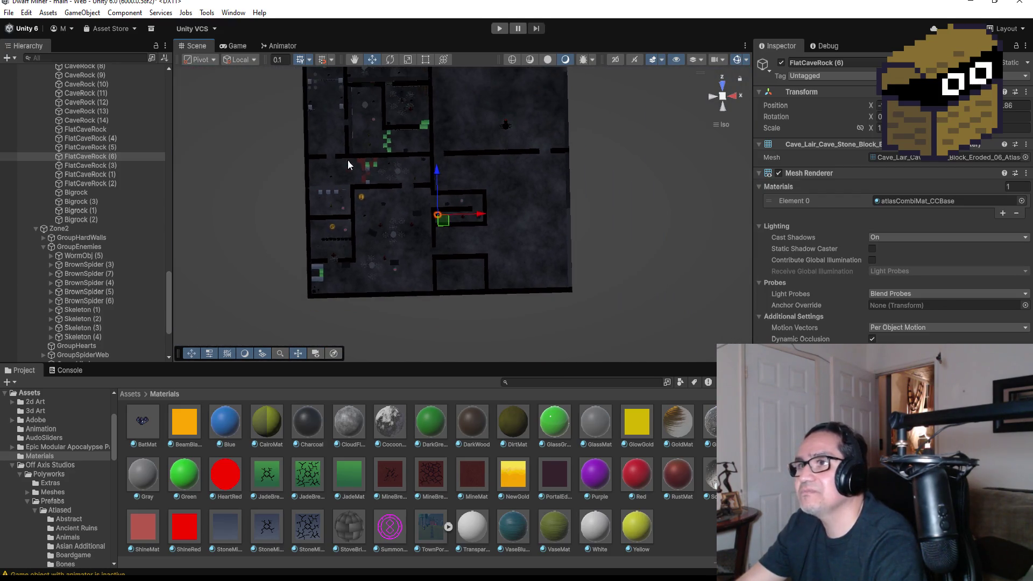
pyautogui.scroll(-2, 385, 163)
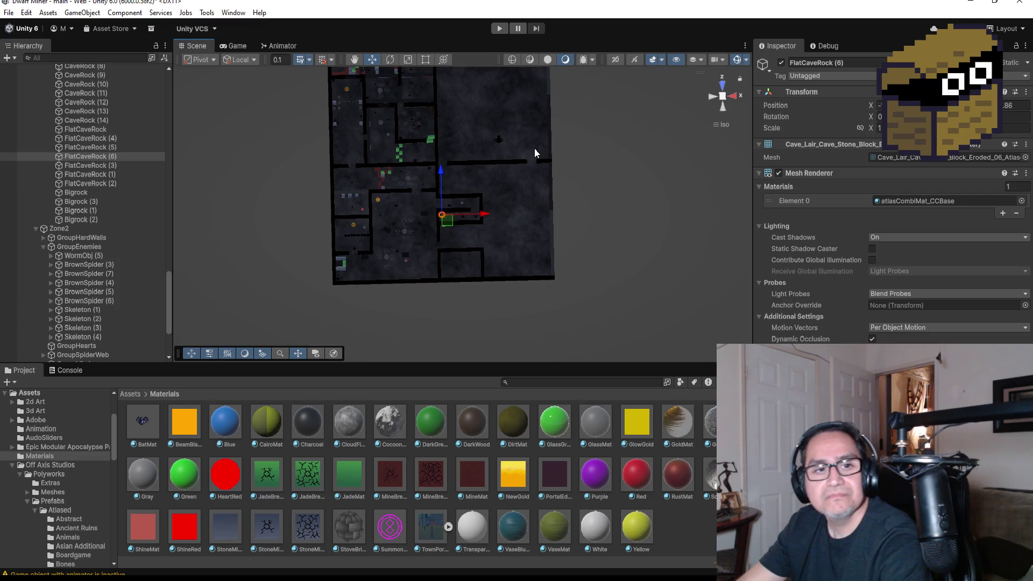
pyautogui.scroll(5, 127, 104)
pyautogui.scroll(5, 115, 99)
pyautogui.scroll(5, 113, 122)
pyautogui.scroll(5, 128, 149)
pyautogui.scroll(3, 146, 134)
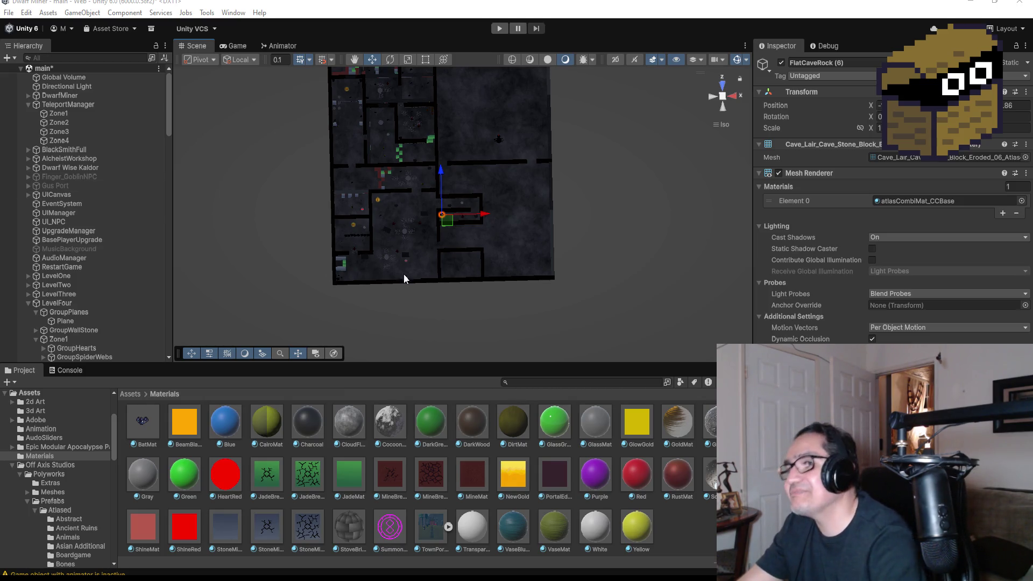
pyautogui.scroll(3, 492, 156)
pyautogui.scroll(3, 475, 190)
pyautogui.scroll(2, 474, 190)
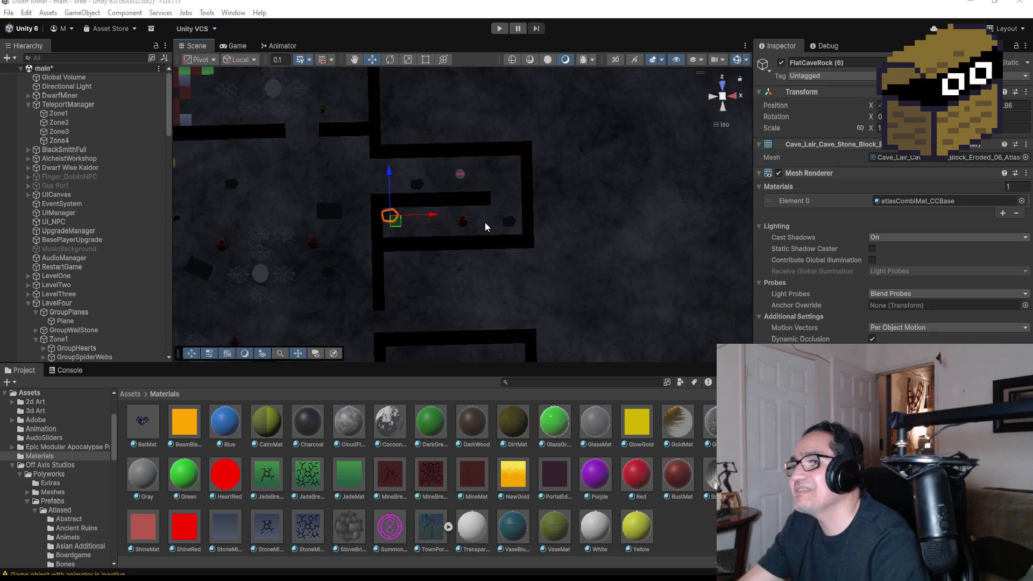
pyautogui.scroll(1, 480, 218)
pyautogui.scroll(1, 476, 211)
pyautogui.scroll(1, 471, 209)
pyautogui.scroll(-3, 473, 208)
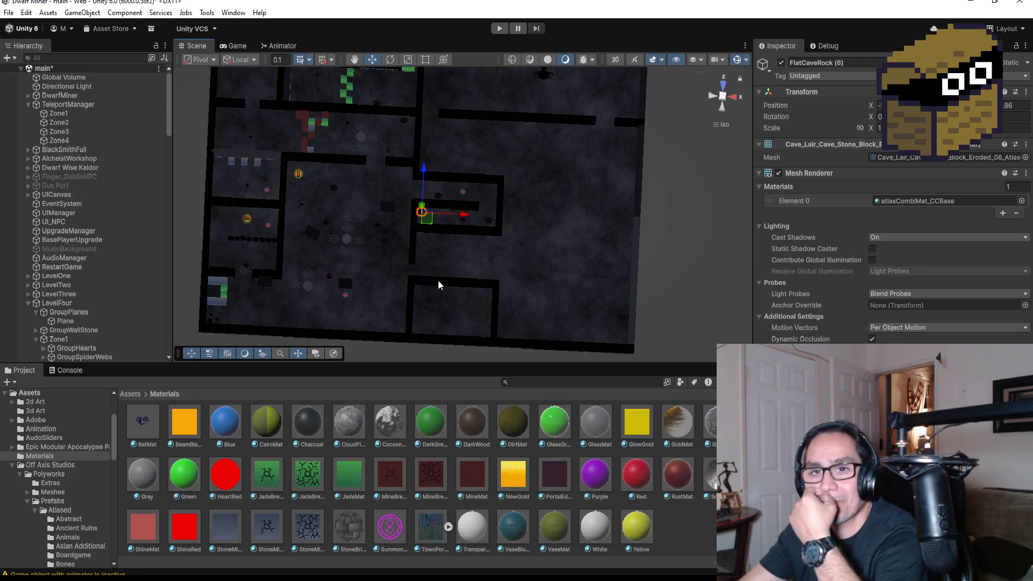
pyautogui.scroll(-2, 337, 200)
pyautogui.scroll(-2, 382, 208)
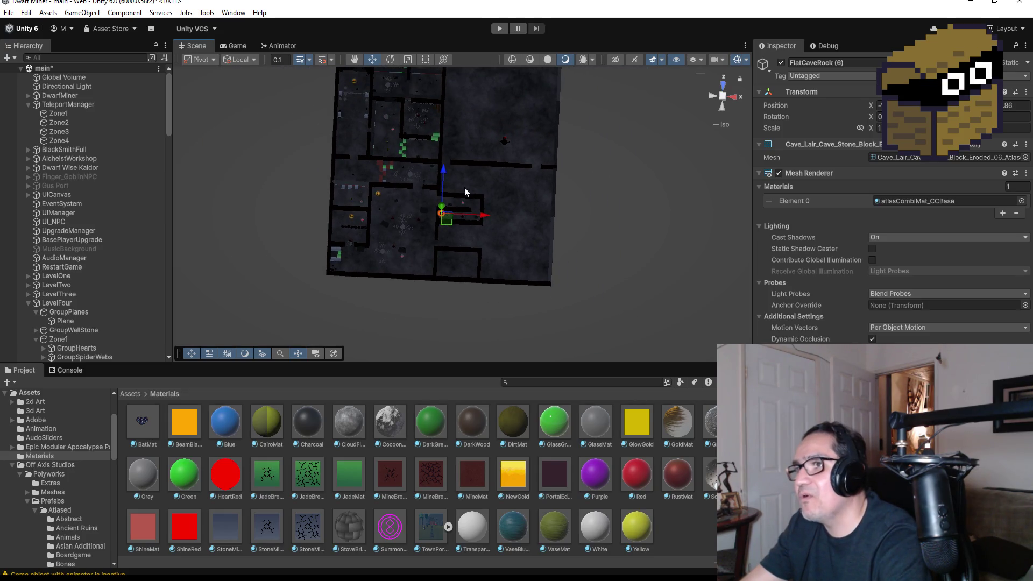
pyautogui.scroll(2, 455, 249)
pyautogui.scroll(2, 440, 255)
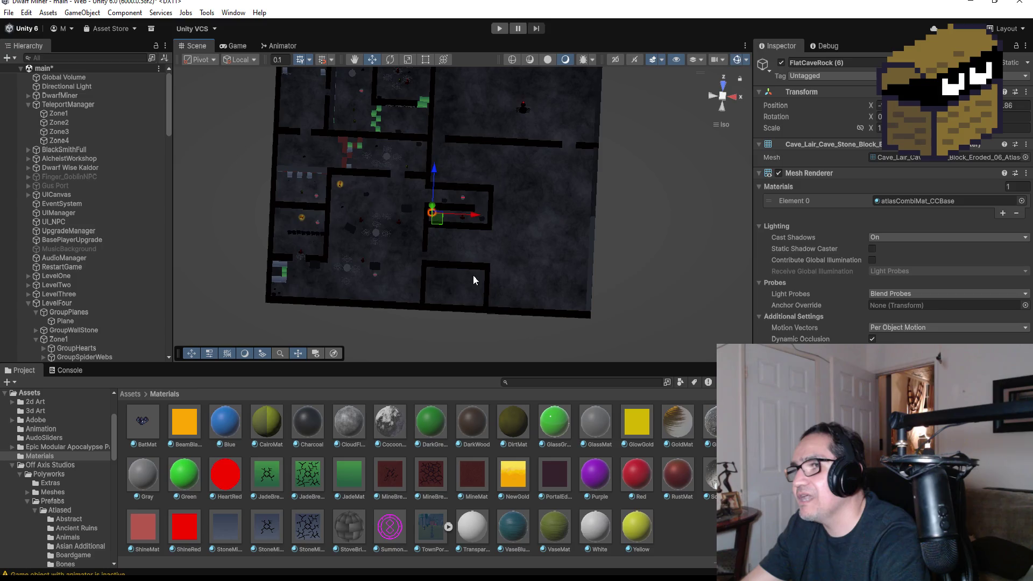
pyautogui.click(436, 257)
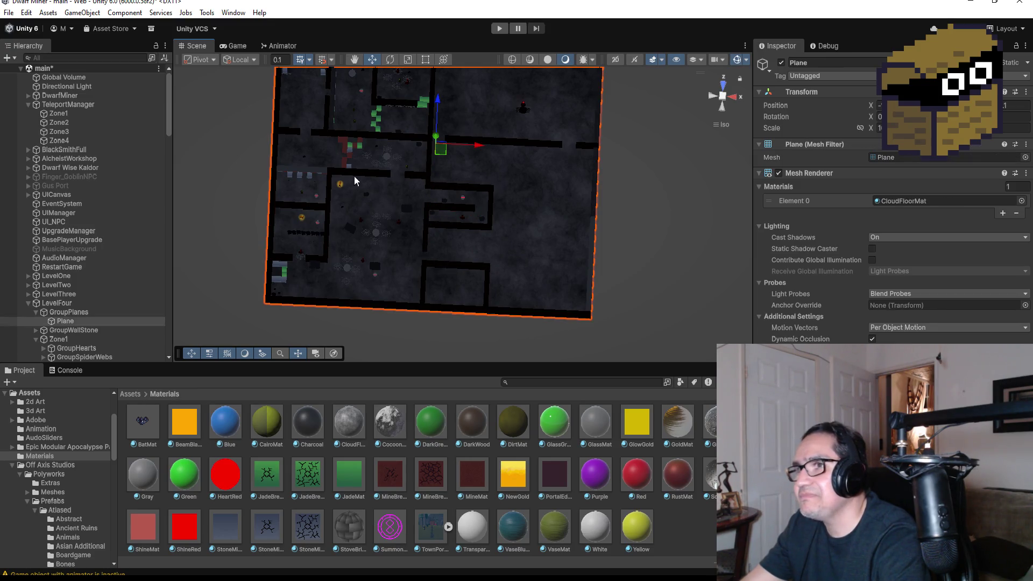
pyautogui.click(356, 151)
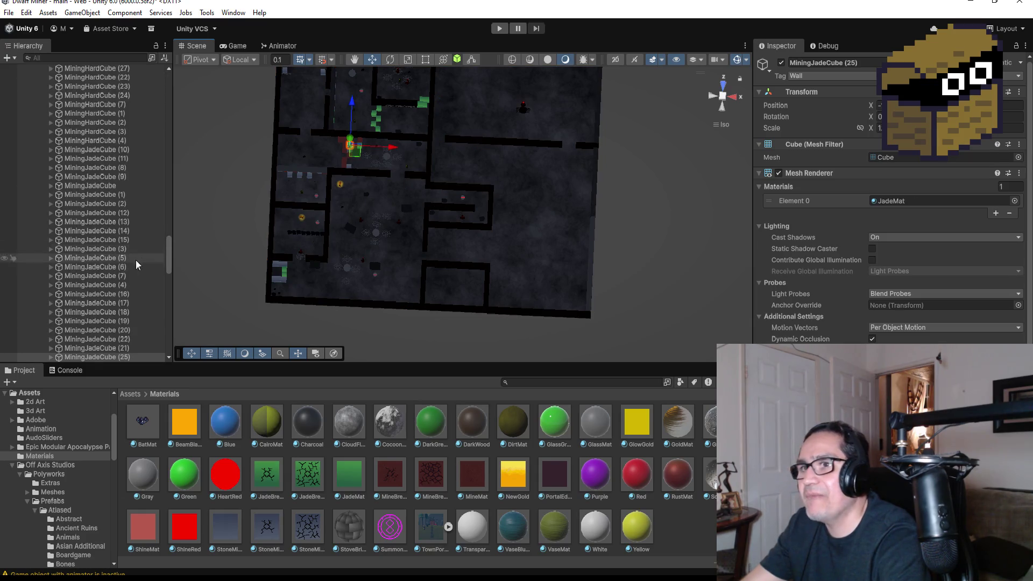
pyautogui.scroll(-3, 145, 274)
pyautogui.scroll(-1, 158, 316)
# - Duplicate MiningJadeCube (28) as MiningJadeCube (29) and move it toward the lower corridor
pyautogui.click(122, 300)
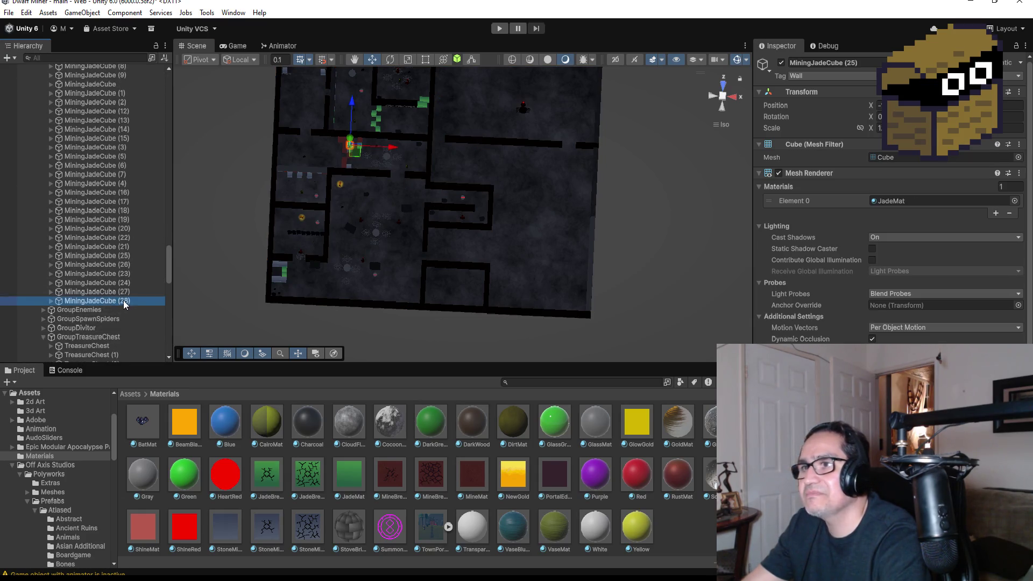
pyautogui.hotkey('ctrl', 'd')
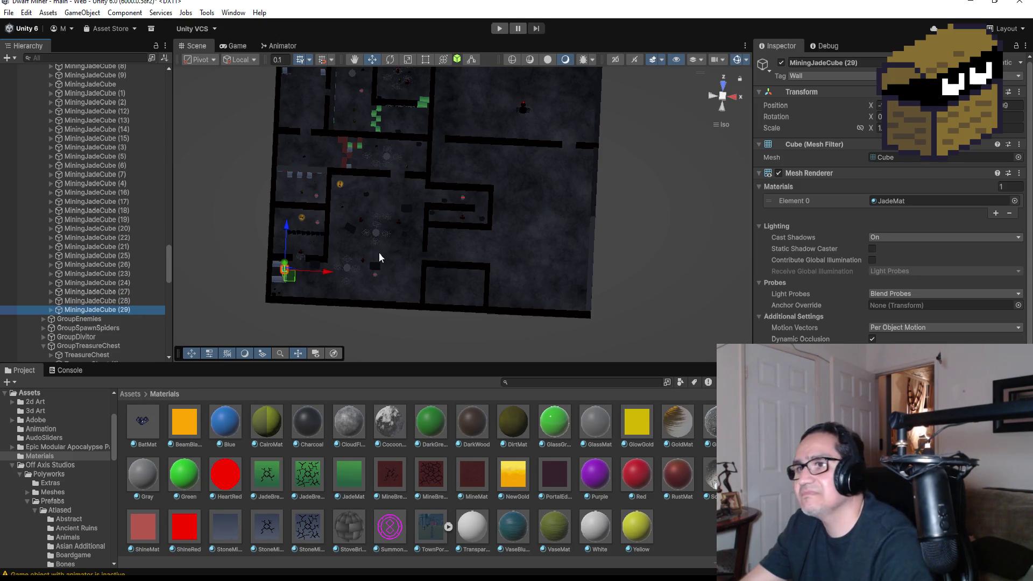
pyautogui.moveTo(327, 272); pyautogui.dragTo(489, 275)
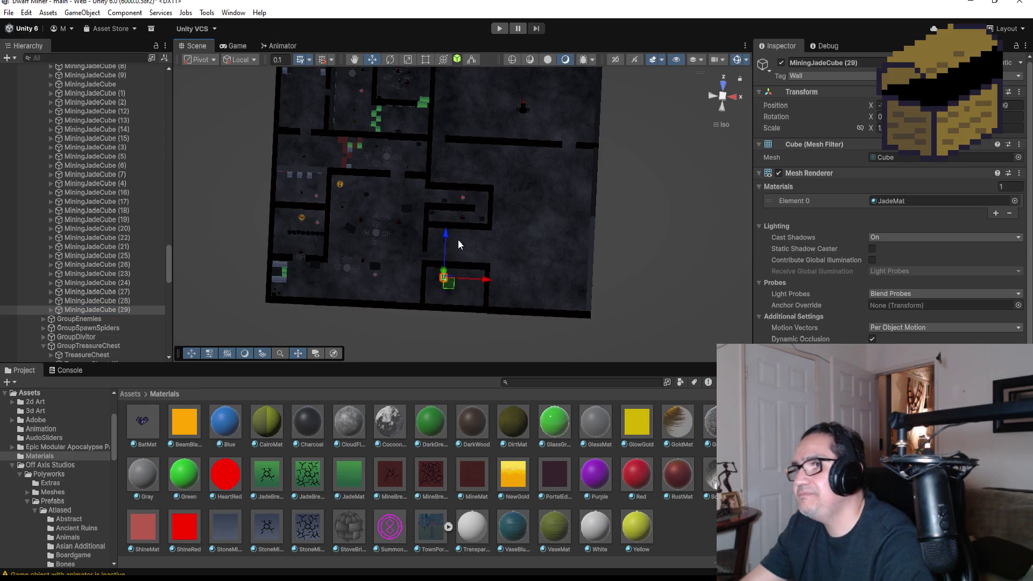
pyautogui.moveTo(449, 234); pyautogui.dragTo(449, 214)
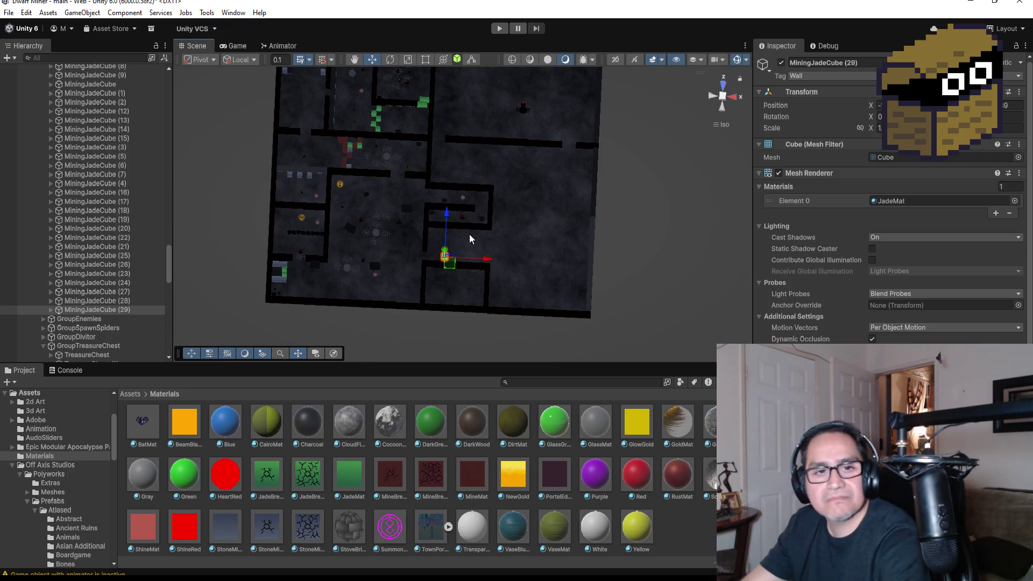
pyautogui.press('f')
pyautogui.scroll(-3, 553, 261)
pyautogui.scroll(-3, 612, 221)
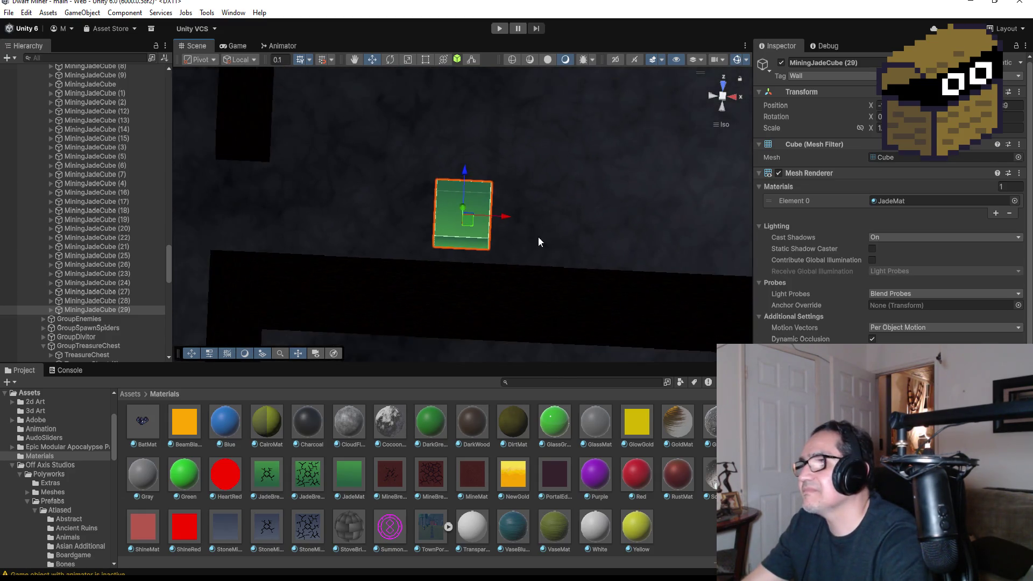
pyautogui.scroll(-2, 537, 232)
# - Fine-tune the jade cube into the gap from a top-down view, then select HardWall (131)
pyautogui.click(450, 221)
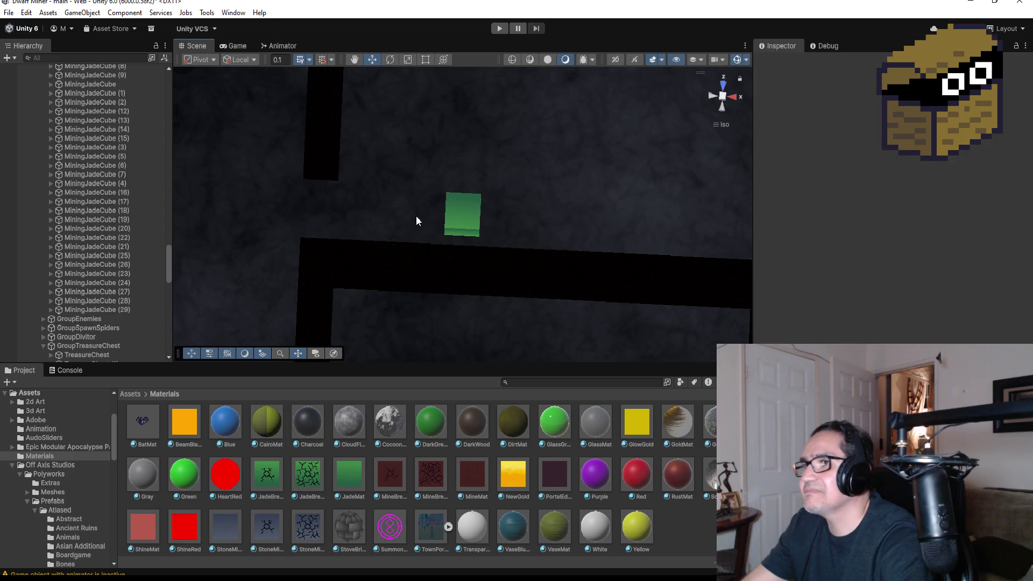
pyautogui.click(474, 215)
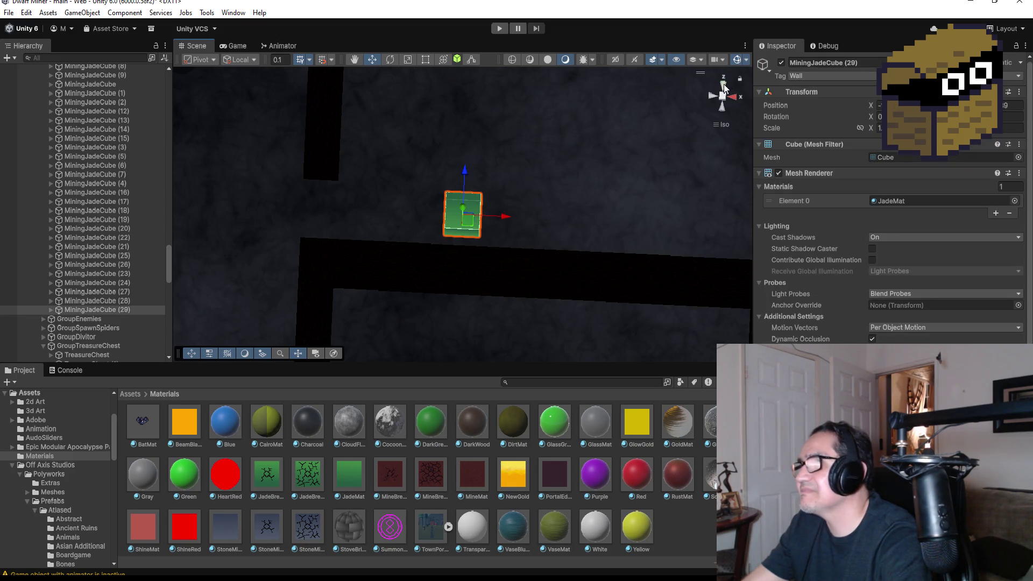
pyautogui.click(724, 87)
pyautogui.click(723, 82)
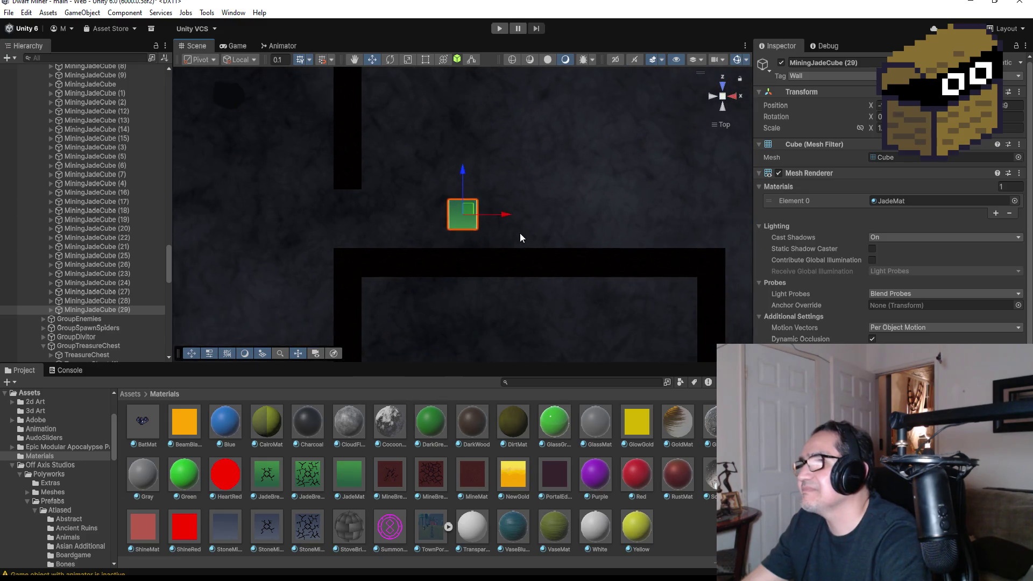
pyautogui.moveTo(506, 215); pyautogui.dragTo(418, 215)
pyautogui.moveTo(376, 177); pyautogui.dragTo(376, 187)
pyautogui.moveTo(434, 244)
pyautogui.mouseDown()
pyautogui.moveTo(560, 180)
pyautogui.moveTo(508, 290)
pyautogui.moveTo(573, 207)
pyautogui.moveTo(553, 254)
pyautogui.moveTo(529, 273)
pyautogui.mouseUp()
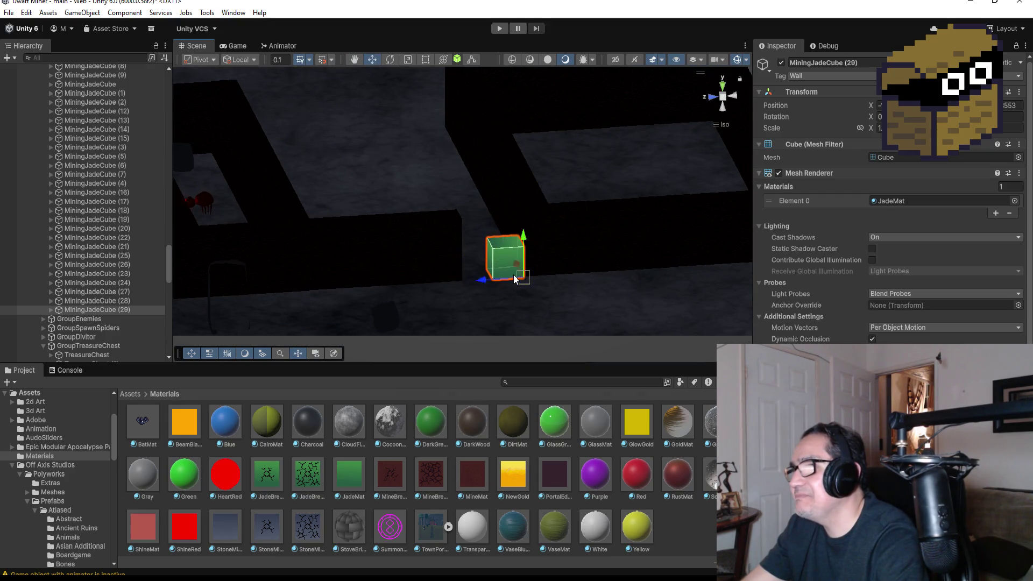
pyautogui.click(432, 241)
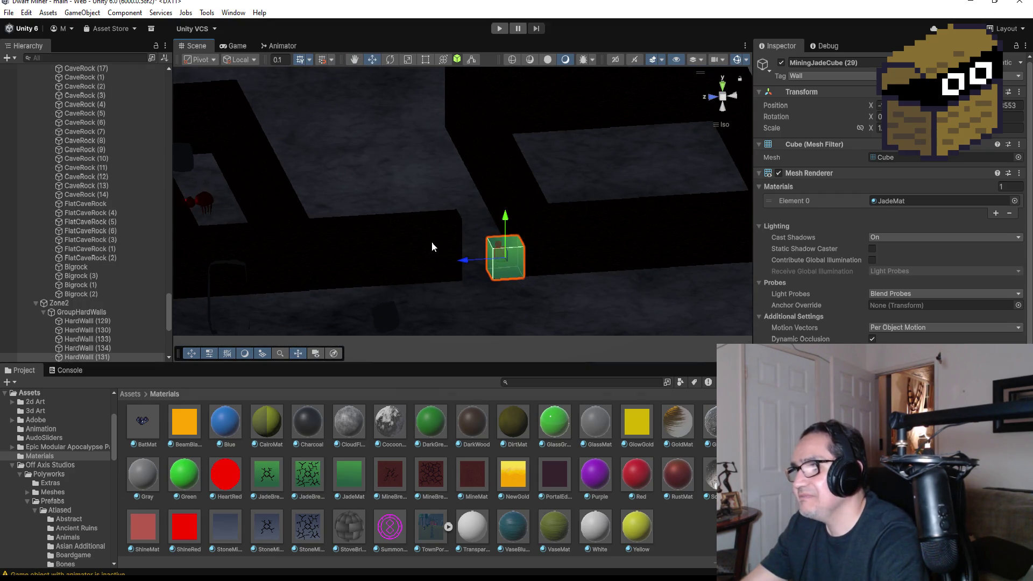
# - From Top view, pull HardWall (131)'s end up to leave a gap above the jade cube
pyautogui.click(722, 85)
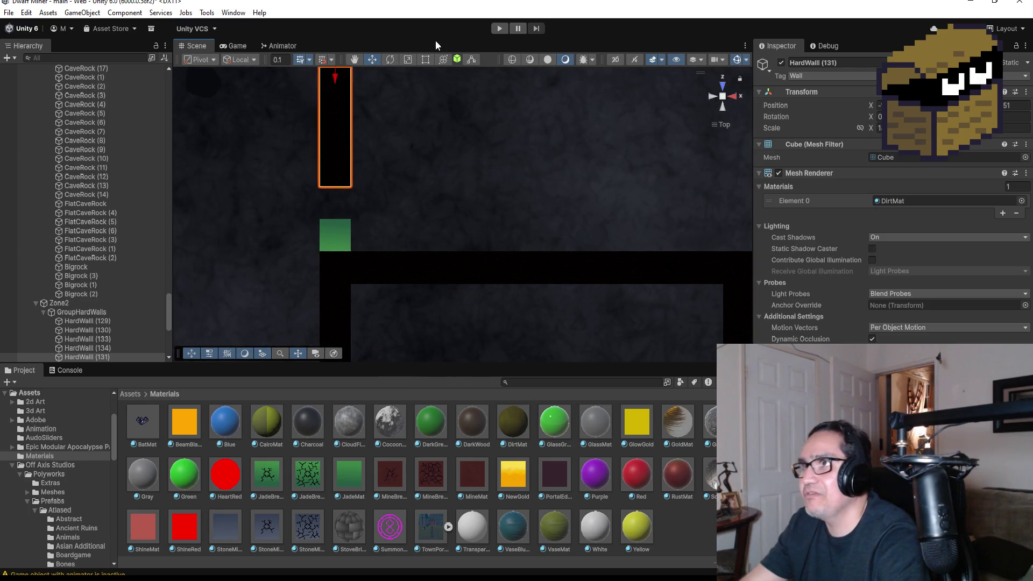
pyautogui.moveTo(339, 187)
pyautogui.mouseDown()
pyautogui.moveTo(337, 206)
pyautogui.moveTo(345, 179)
pyautogui.mouseUp()
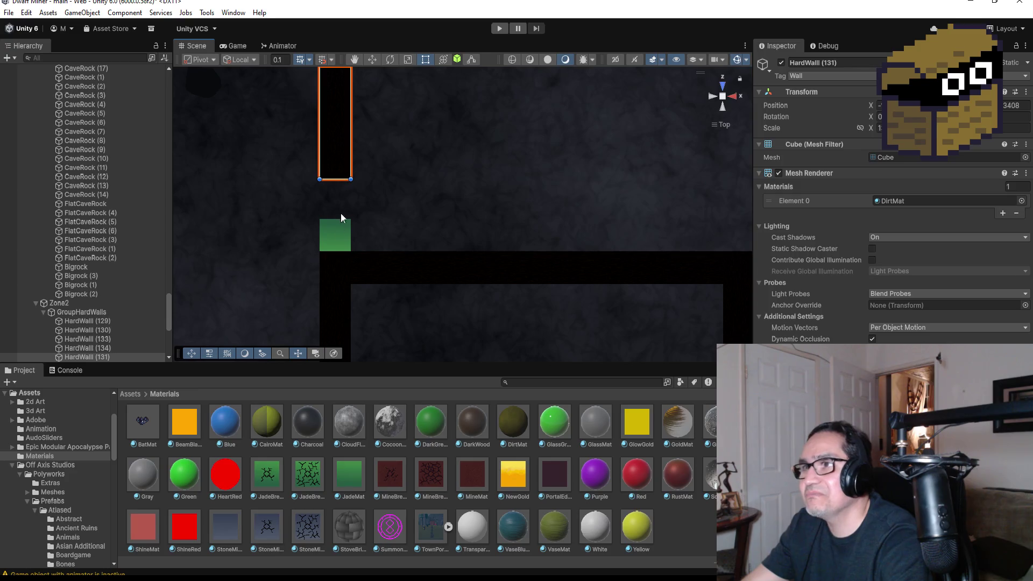
pyautogui.click(336, 231)
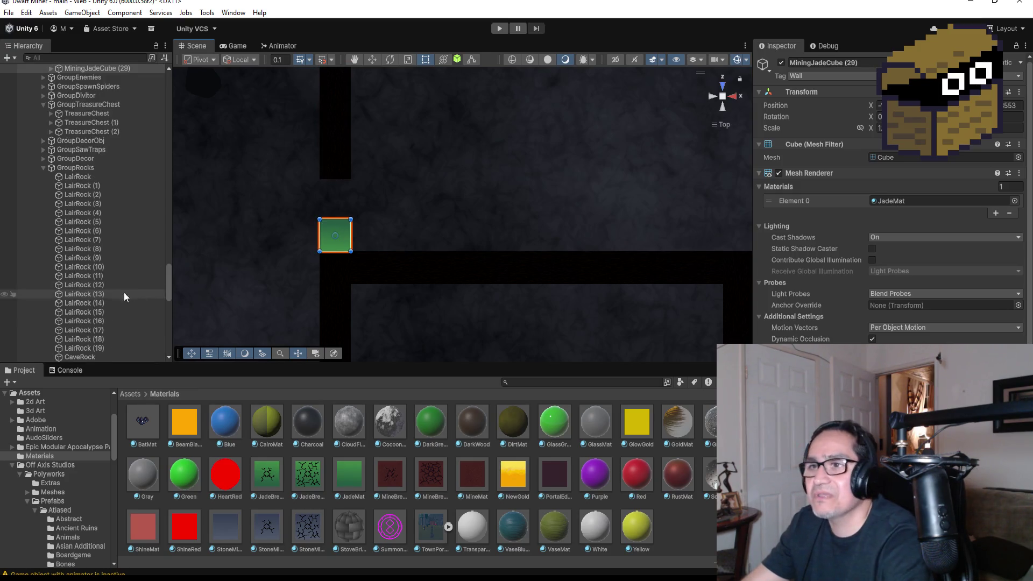
pyautogui.scroll(5, 122, 293)
pyautogui.scroll(2, 122, 292)
pyautogui.scroll(2, 120, 288)
pyautogui.scroll(2, 120, 292)
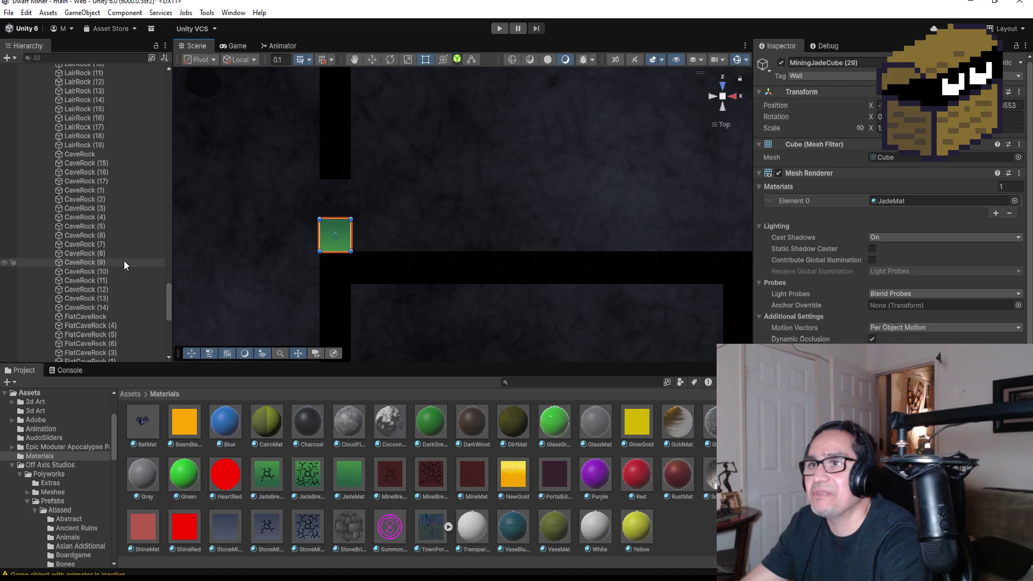
pyautogui.scroll(2, 124, 258)
# - Duplicate MiningJadeCube (29) to get a new copy, MiningJadeCube (30)
pyautogui.click(114, 196)
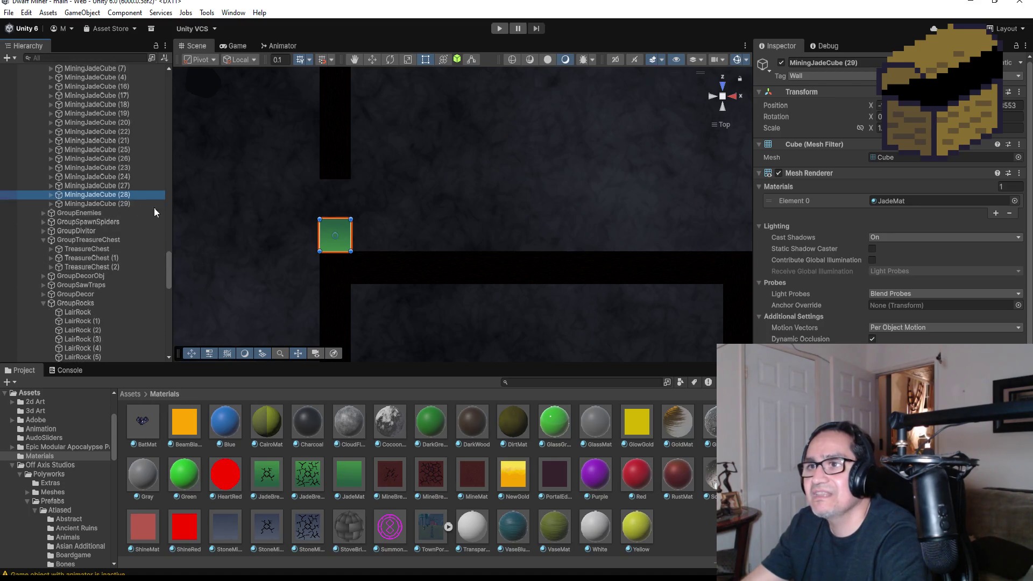
pyautogui.click(119, 204)
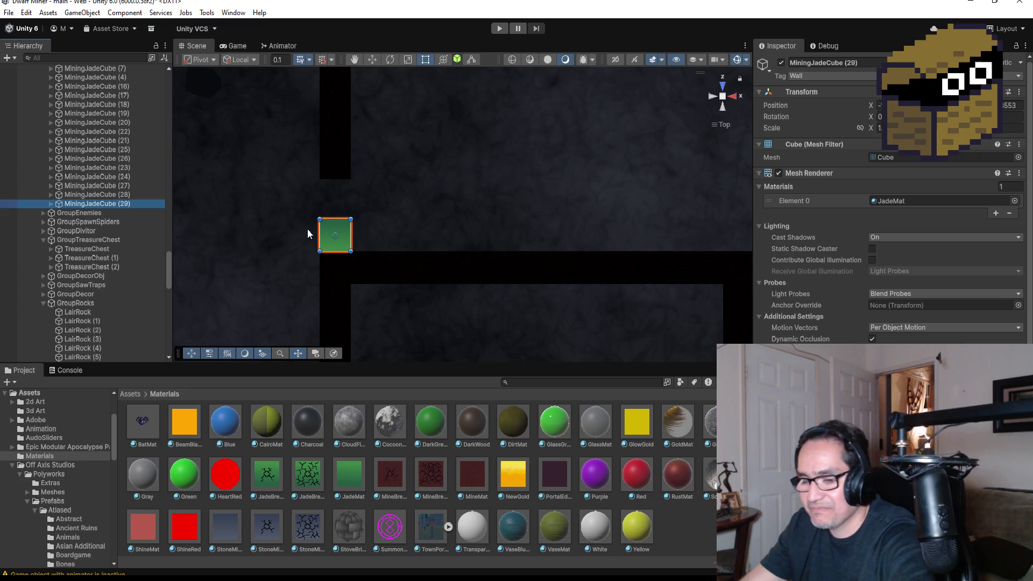
pyautogui.hotkey('ctrl', 'd')
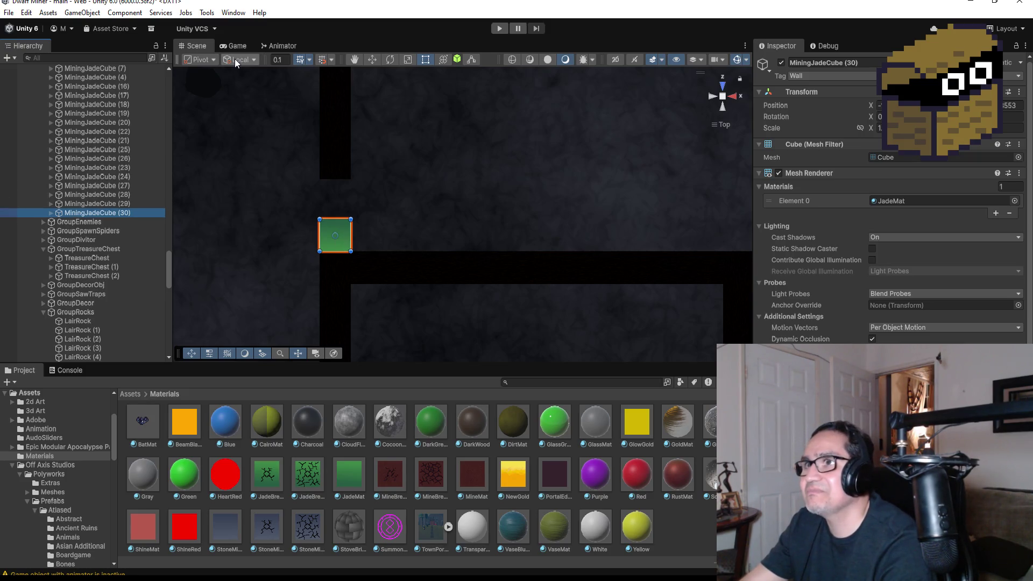
# - Move MiningJadeCube (30) up beside its twin so the pair fills the corridor gap
pyautogui.click(372, 59)
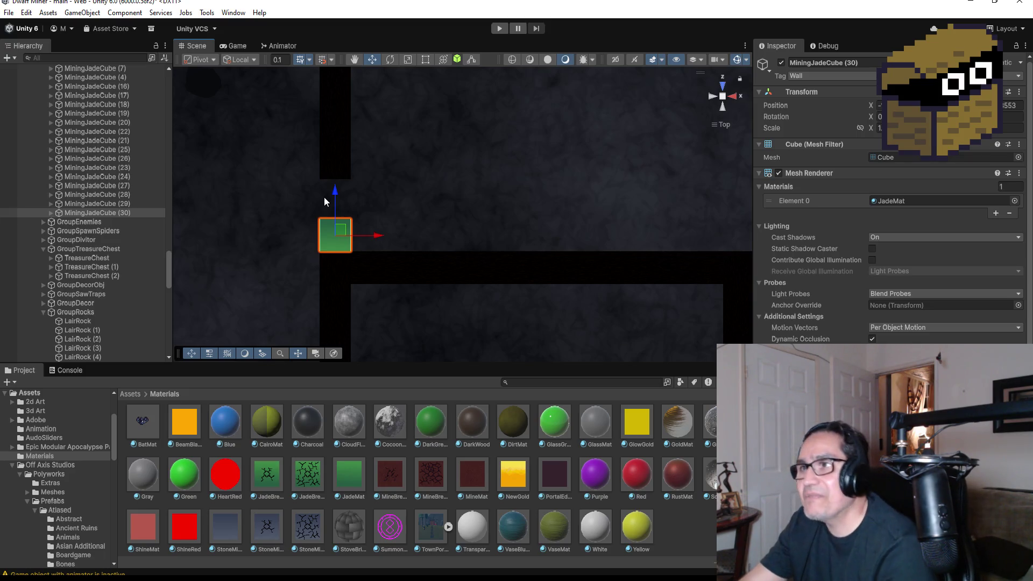
pyautogui.moveTo(333, 203); pyautogui.dragTo(335, 152)
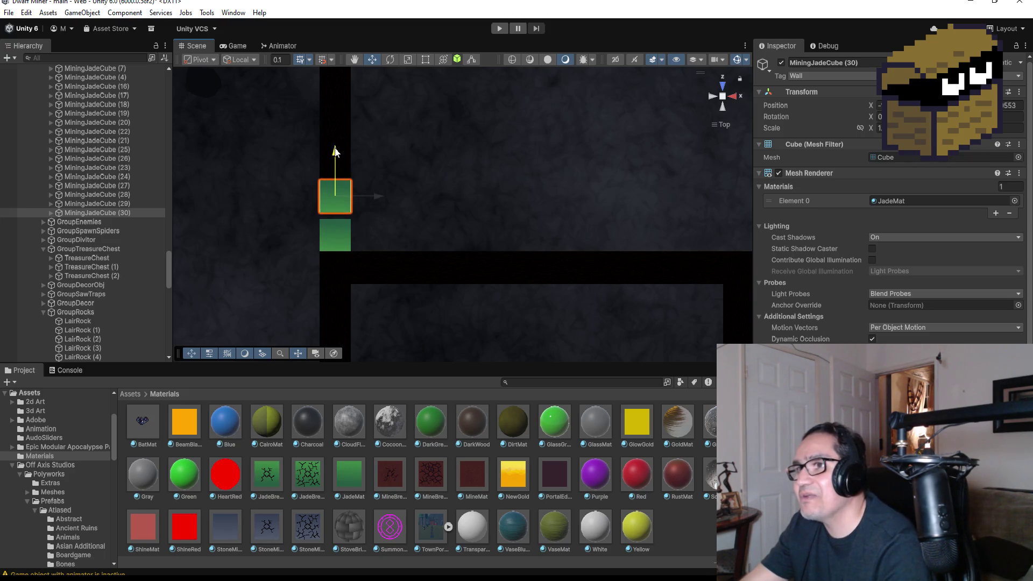
pyautogui.moveTo(339, 212); pyautogui.dragTo(470, 315)
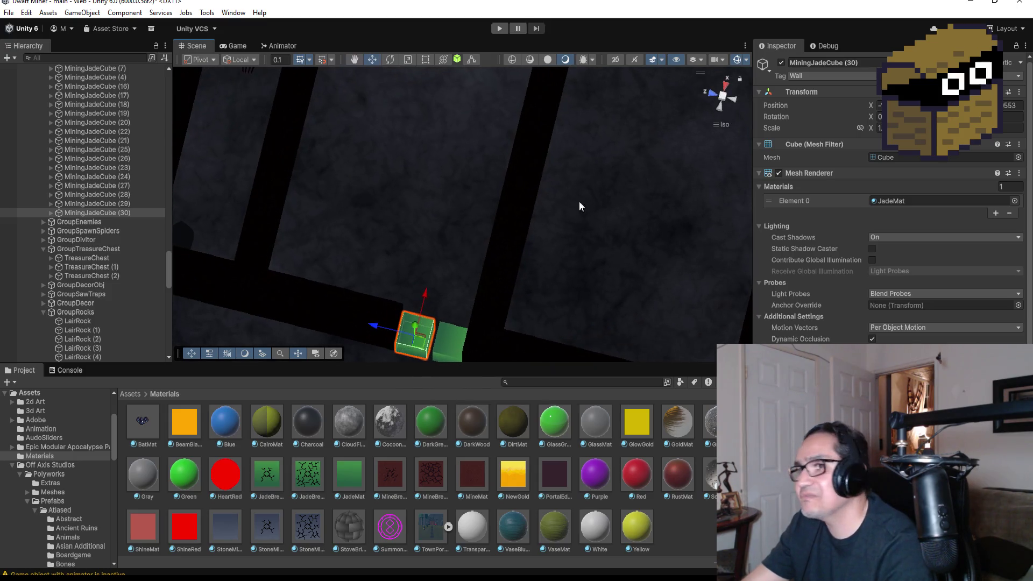
pyautogui.moveTo(462, 326); pyautogui.dragTo(466, 338)
# - Resize HardWall (131) with the Rect tool so its end meets the two jade cubes
pyautogui.click(420, 298)
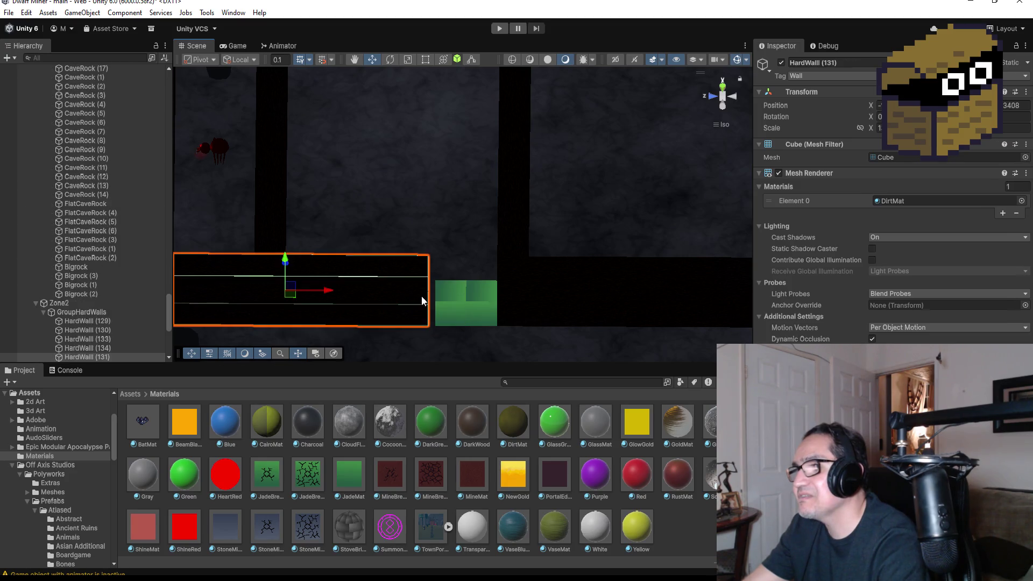
pyautogui.moveTo(519, 191)
pyautogui.mouseDown()
pyautogui.moveTo(429, 313)
pyautogui.moveTo(449, 315)
pyautogui.mouseUp()
pyautogui.press('t')
pyautogui.moveTo(368, 308); pyautogui.dragTo(372, 310)
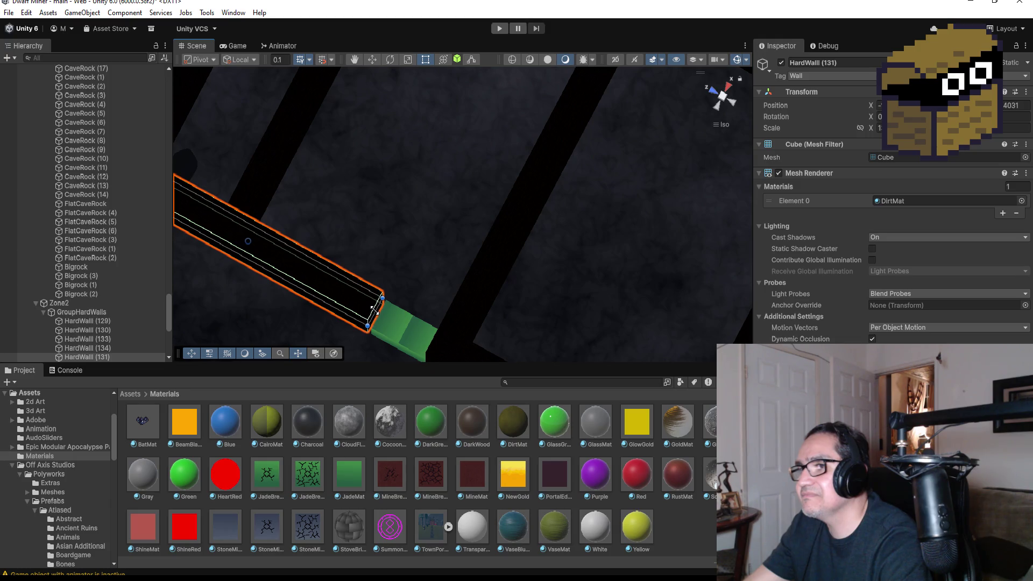
pyautogui.click(445, 277)
pyautogui.scroll(-2, 447, 226)
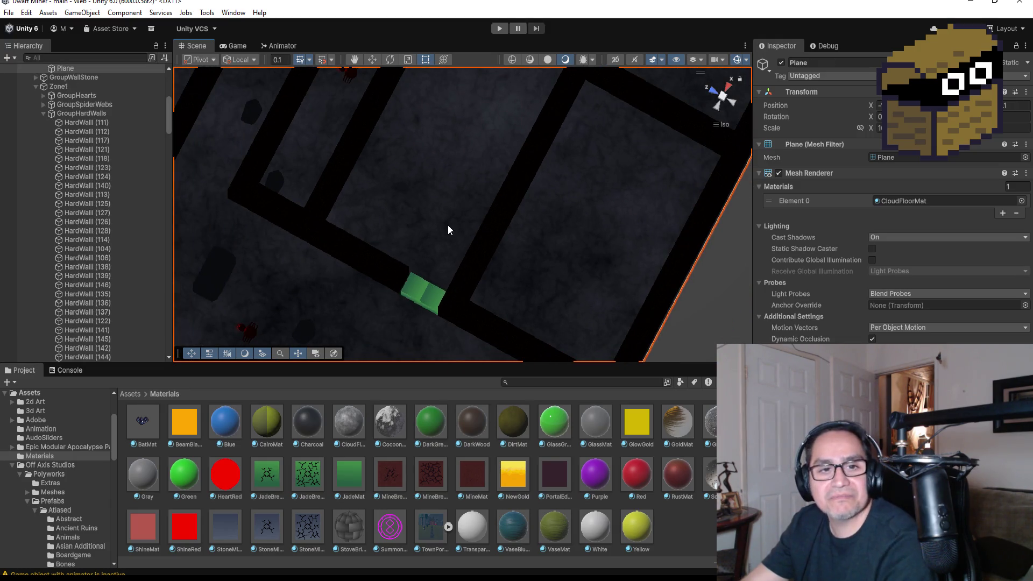
# - Collapse GroupHardWalls, expand GroupMiningCubes and select MiningCube (94) in Top view
pyautogui.moveTo(516, 165); pyautogui.dragTo(609, 99)
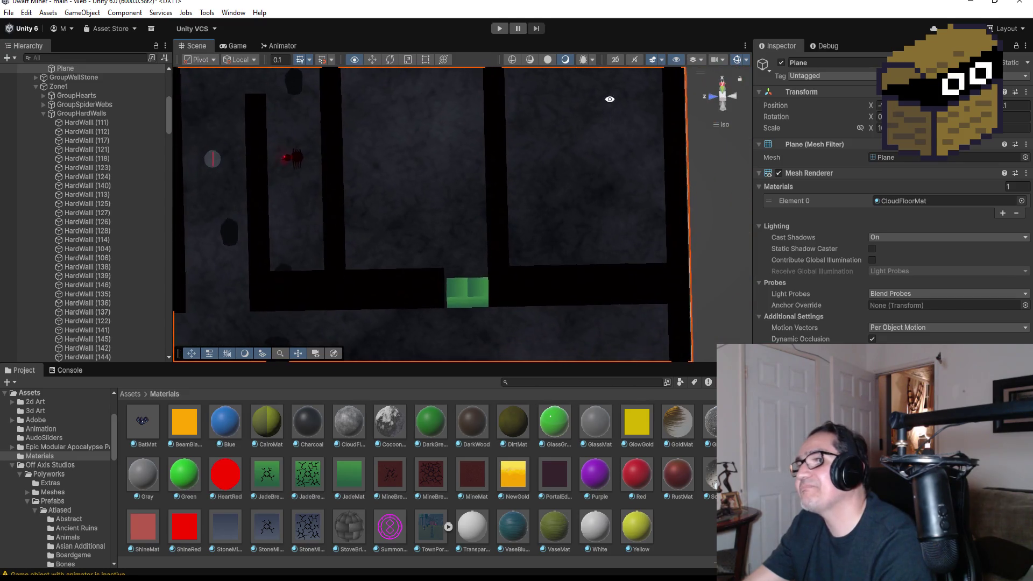
pyautogui.scroll(-2, 477, 229)
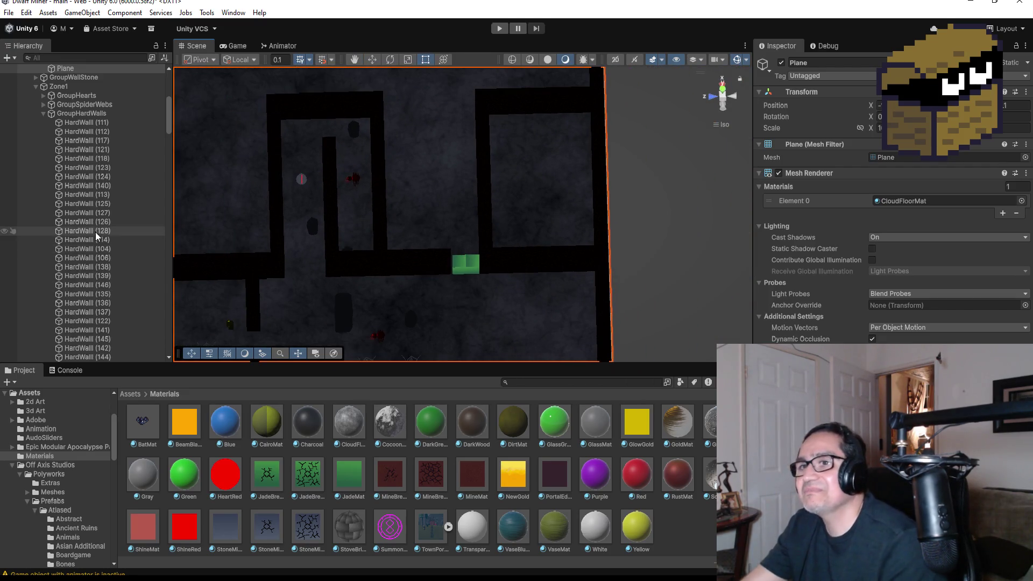
pyautogui.scroll(-2, 97, 218)
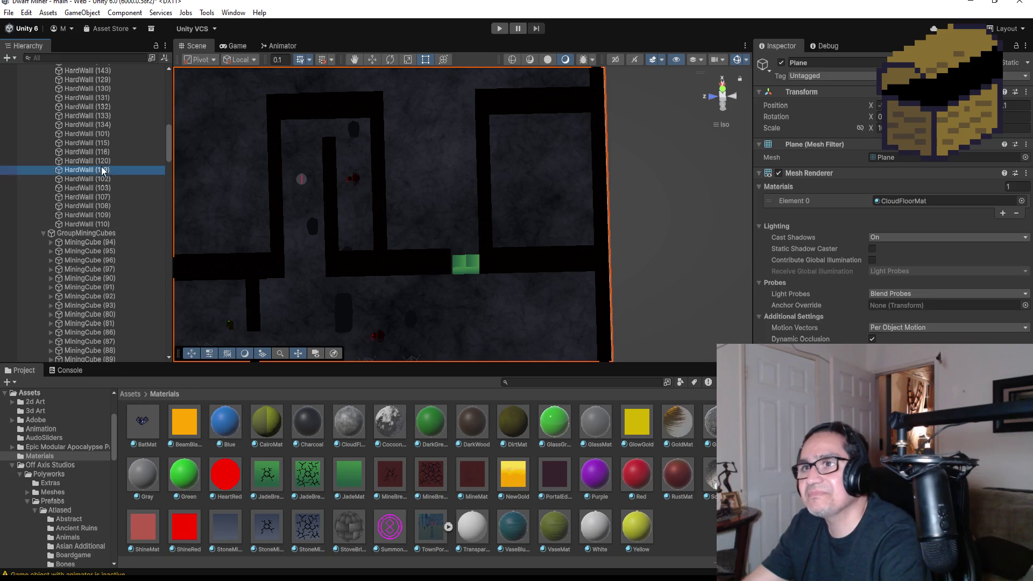
pyautogui.click(110, 170)
pyautogui.scroll(3, 110, 172)
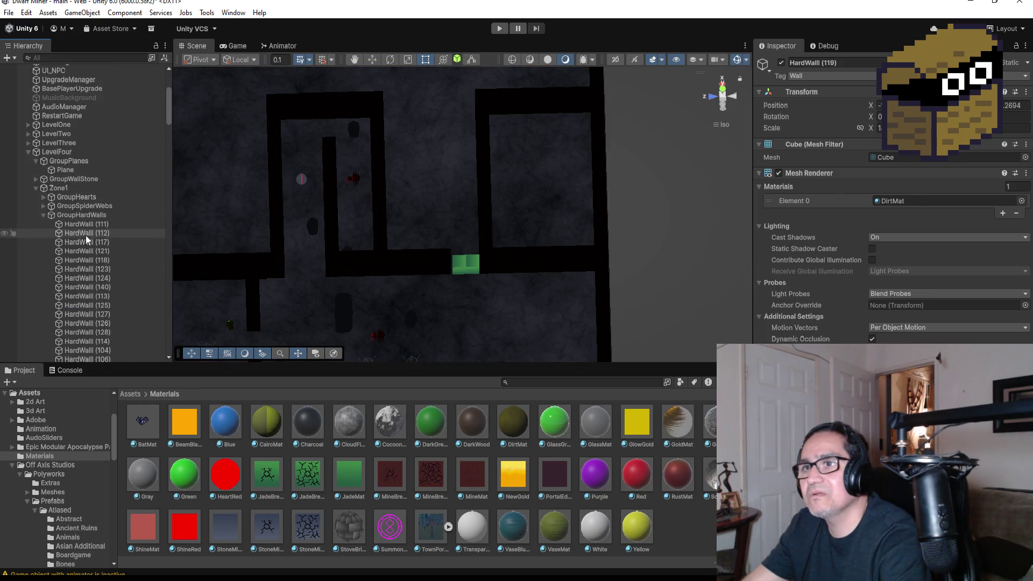
pyautogui.click(40, 215)
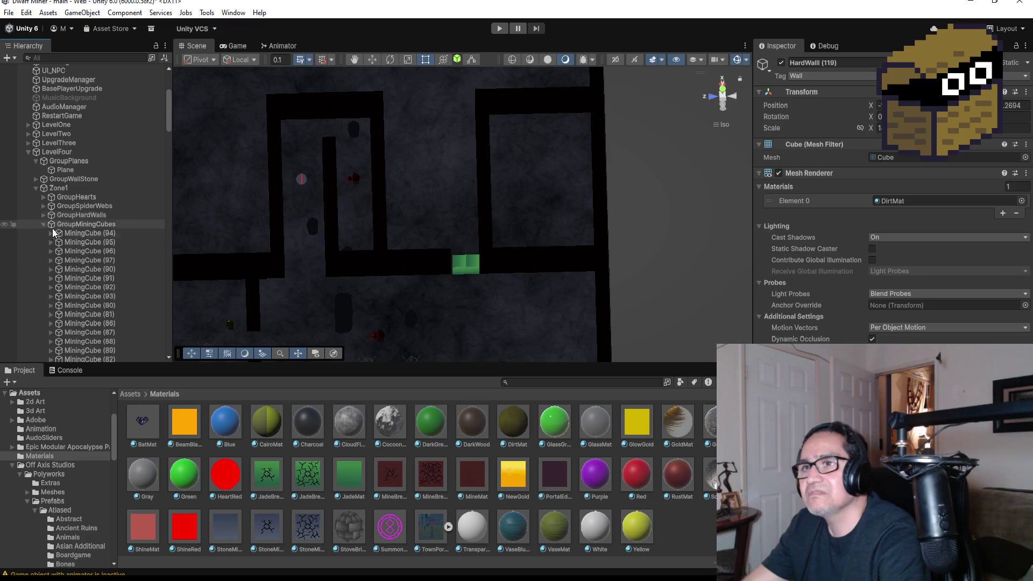
pyautogui.click(97, 227)
pyautogui.click(97, 232)
pyautogui.scroll(-3, 433, 220)
pyautogui.scroll(-3, 452, 228)
pyautogui.scroll(-3, 447, 263)
pyautogui.scroll(-2, 450, 250)
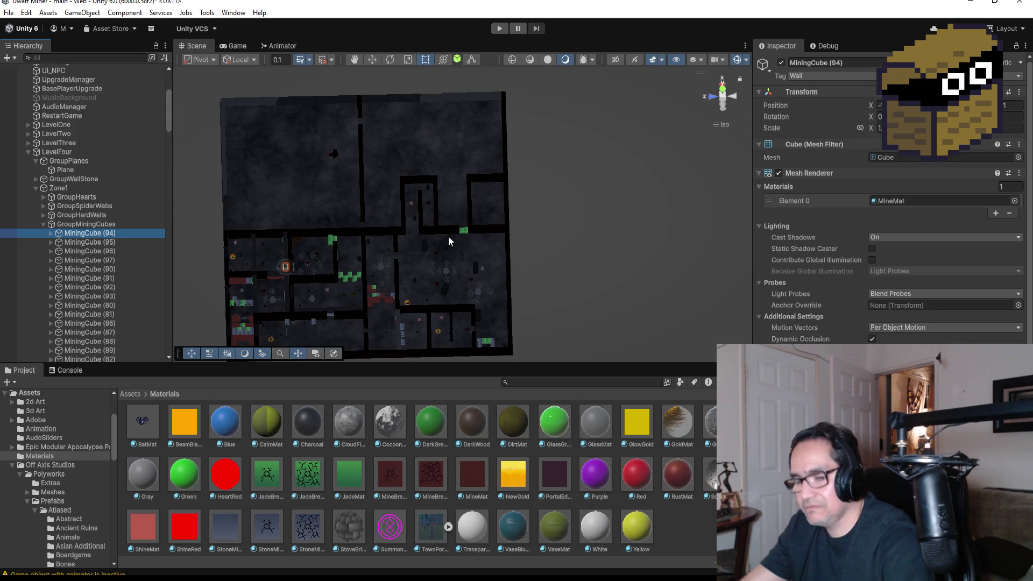
# - Duplicate MiningCube (94) into MiningCube (119) and move it into the corridor gap near the jade pair
pyautogui.hotkey('ctrl', 'd')
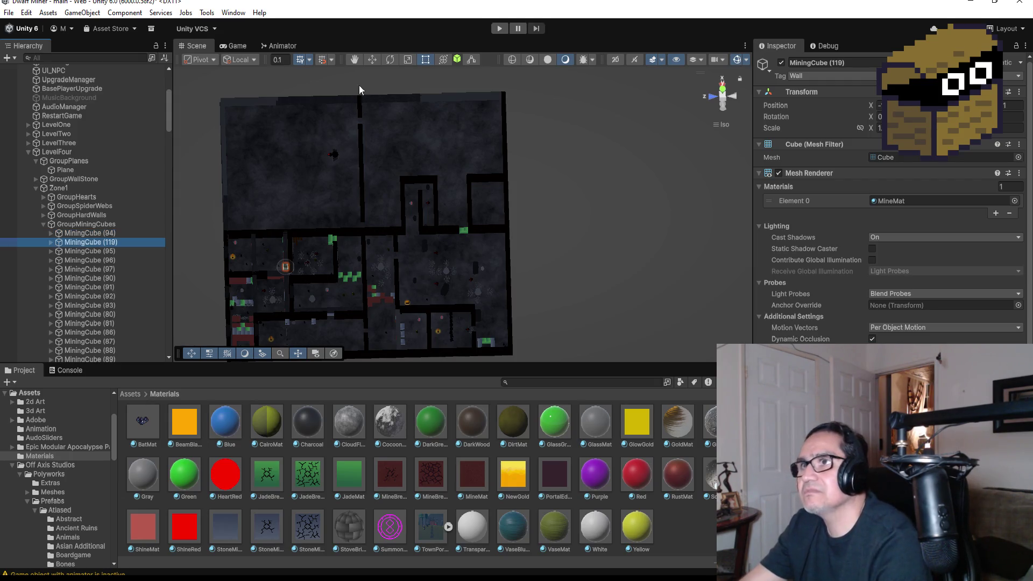
pyautogui.click(373, 60)
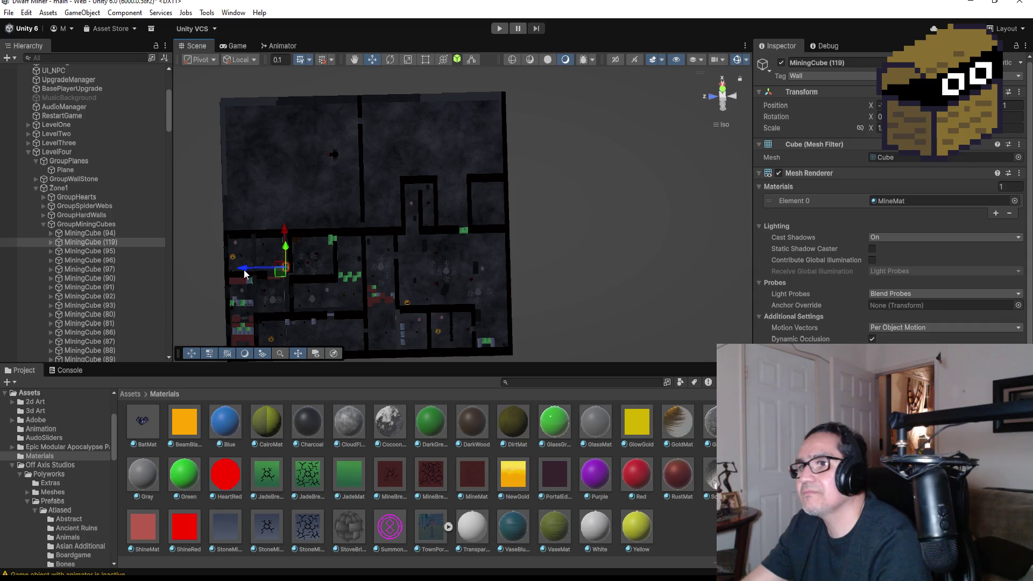
pyautogui.moveTo(272, 268); pyautogui.dragTo(417, 253)
pyautogui.moveTo(467, 228); pyautogui.dragTo(471, 184)
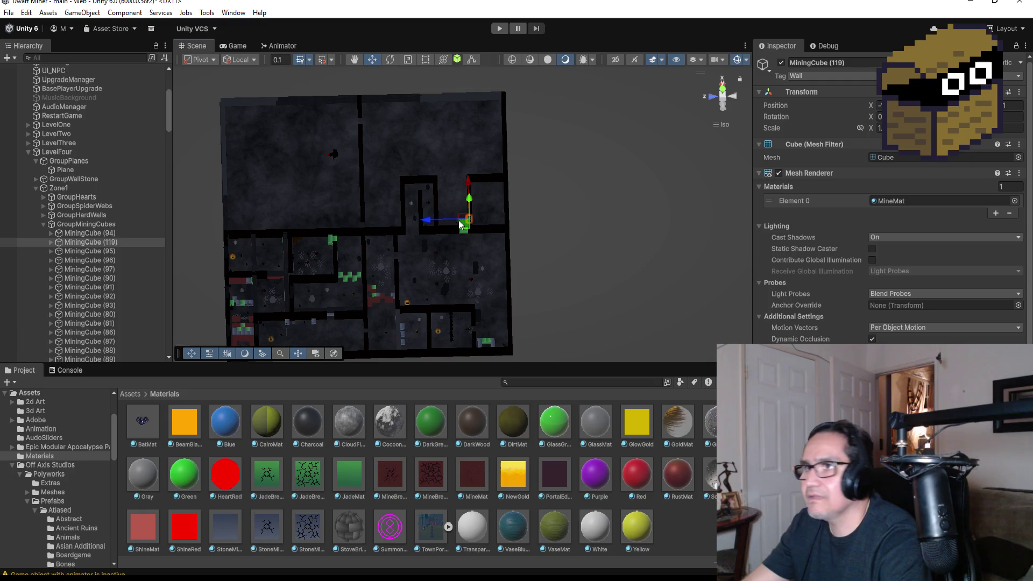
pyautogui.press('f')
pyautogui.scroll(2, 454, 281)
pyautogui.scroll(-3, 422, 303)
pyautogui.scroll(-2, 412, 304)
pyautogui.scroll(-2, 342, 303)
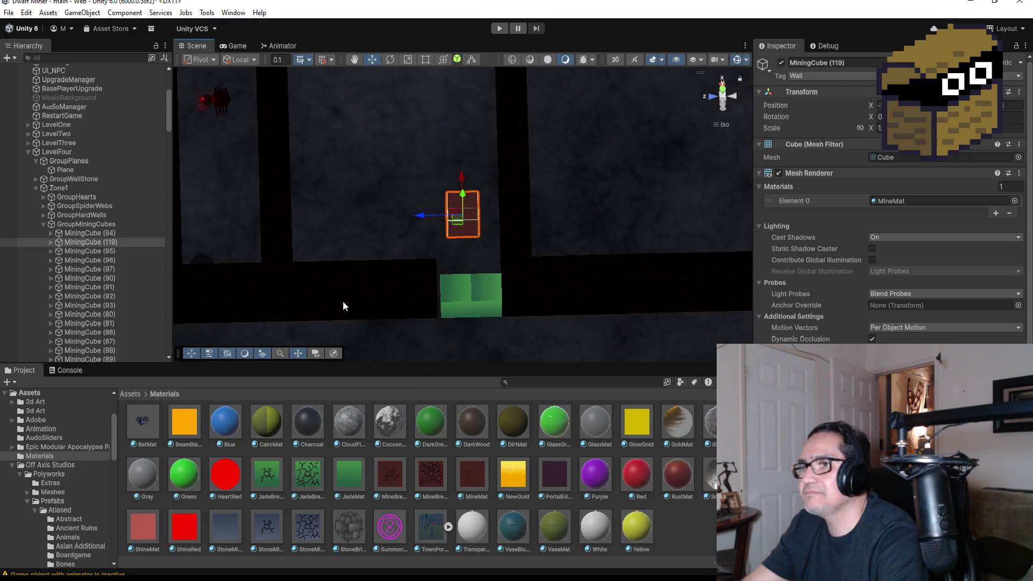
pyautogui.scroll(-2, 342, 302)
pyautogui.scroll(-2, 347, 308)
pyautogui.scroll(-2, 330, 304)
pyautogui.scroll(-2, 321, 298)
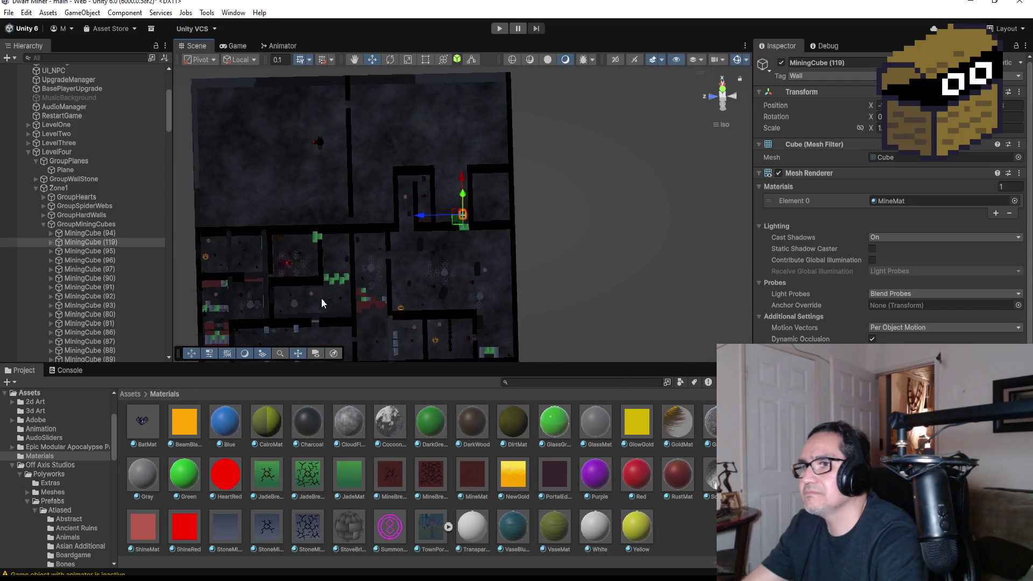
# - Collapse the GroupMiningCubes and GroupTreasureChest groups in the Hierarchy
pyautogui.click(45, 226)
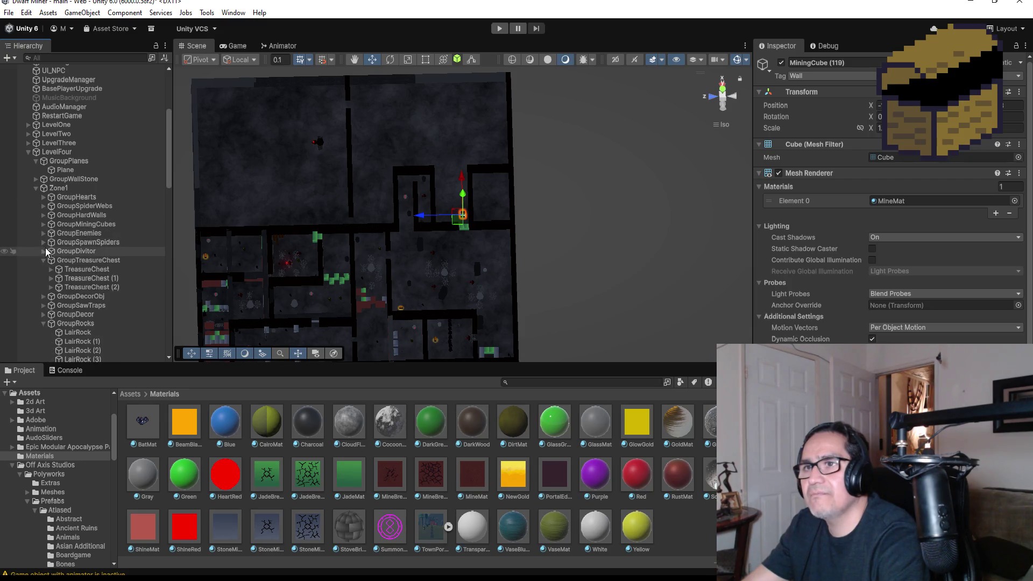
pyautogui.click(43, 260)
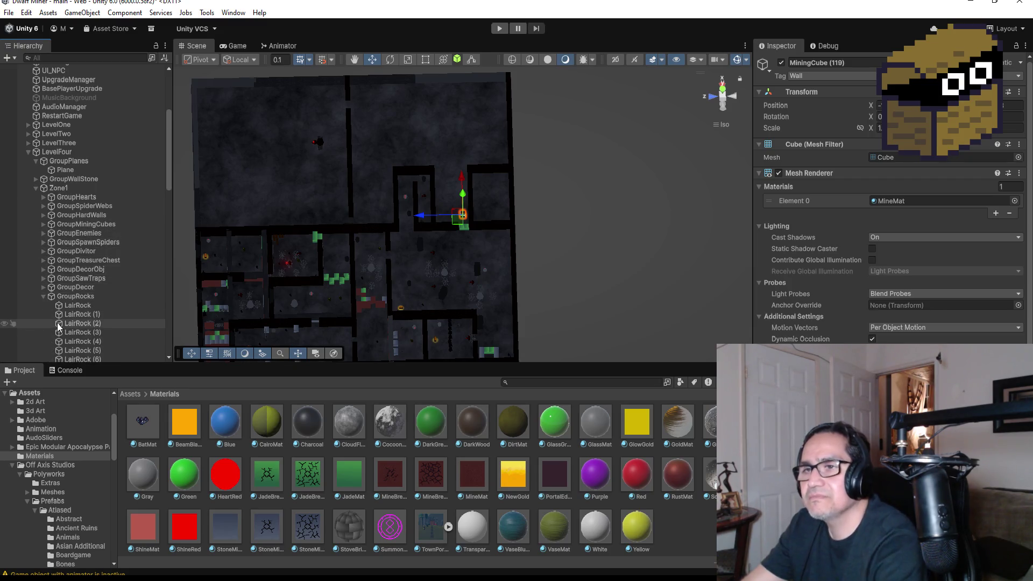
# - Expand GroupDivitor and check one of its hard walls' material, collapsing GroupRocks and GroupHardWalls
pyautogui.click(42, 296)
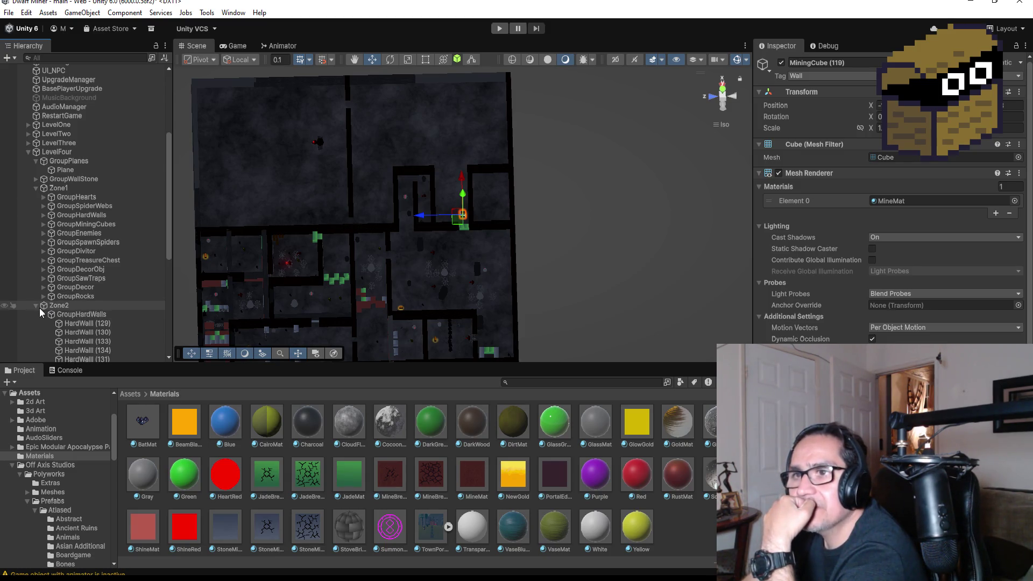
pyautogui.click(44, 251)
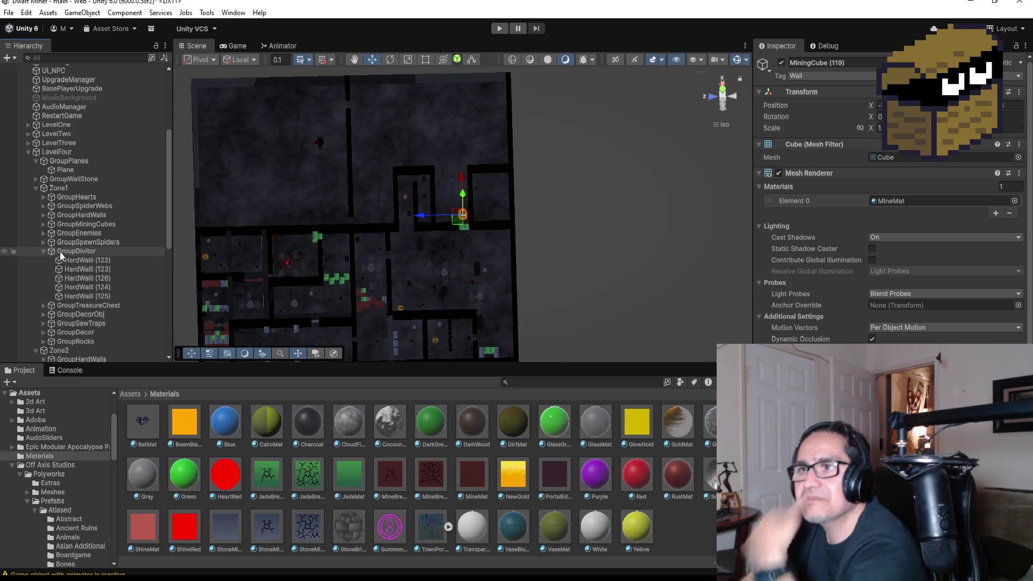
pyautogui.click(307, 234)
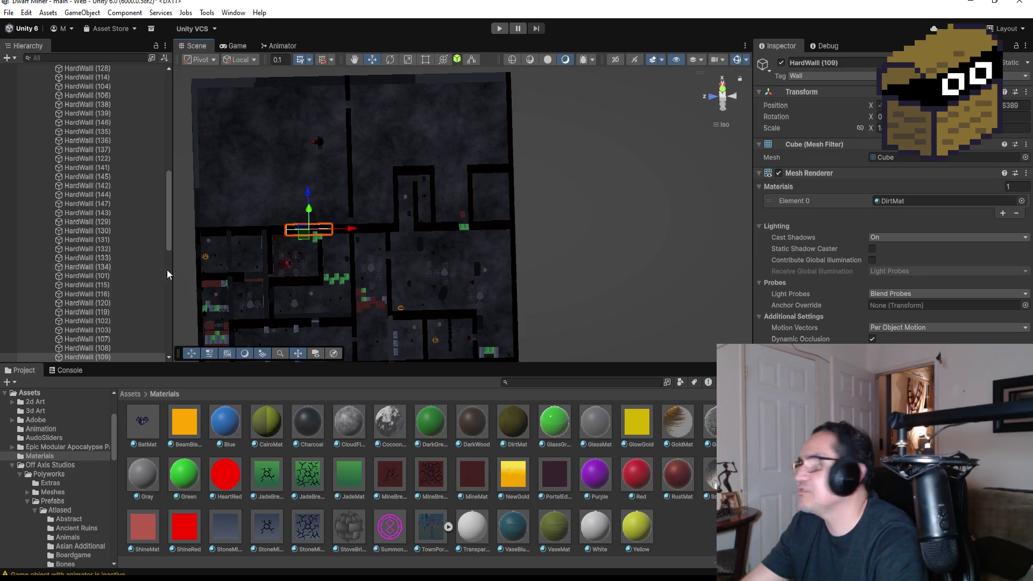
pyautogui.scroll(3, 90, 245)
pyautogui.scroll(8, 97, 236)
pyautogui.scroll(-2, 97, 236)
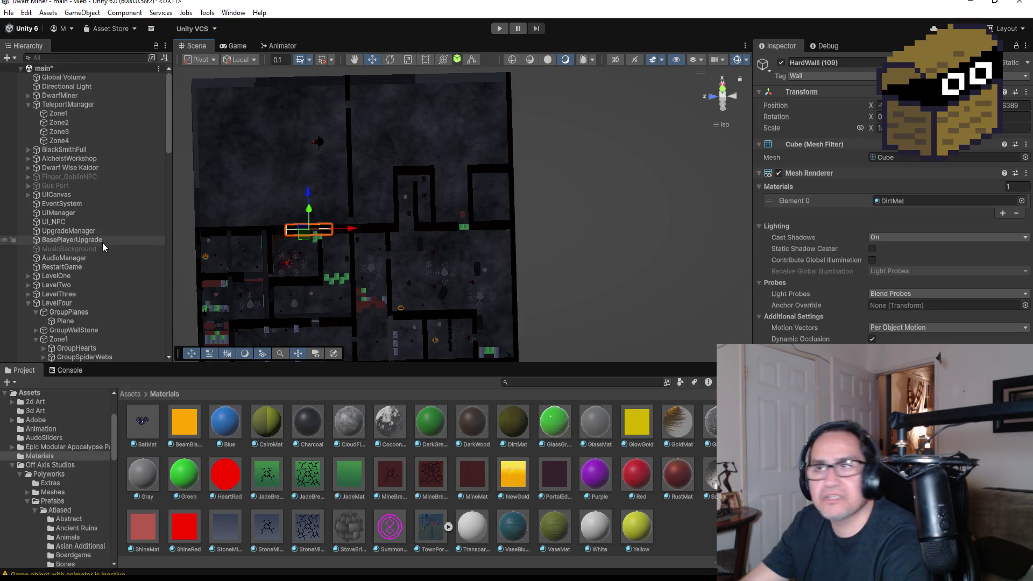
pyautogui.scroll(-1, 83, 297)
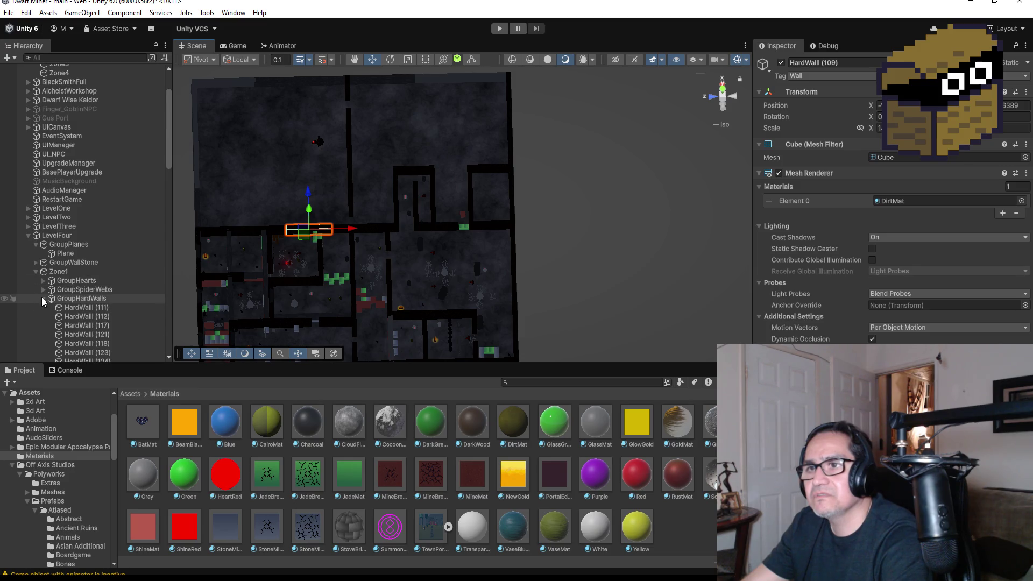
pyautogui.click(42, 297)
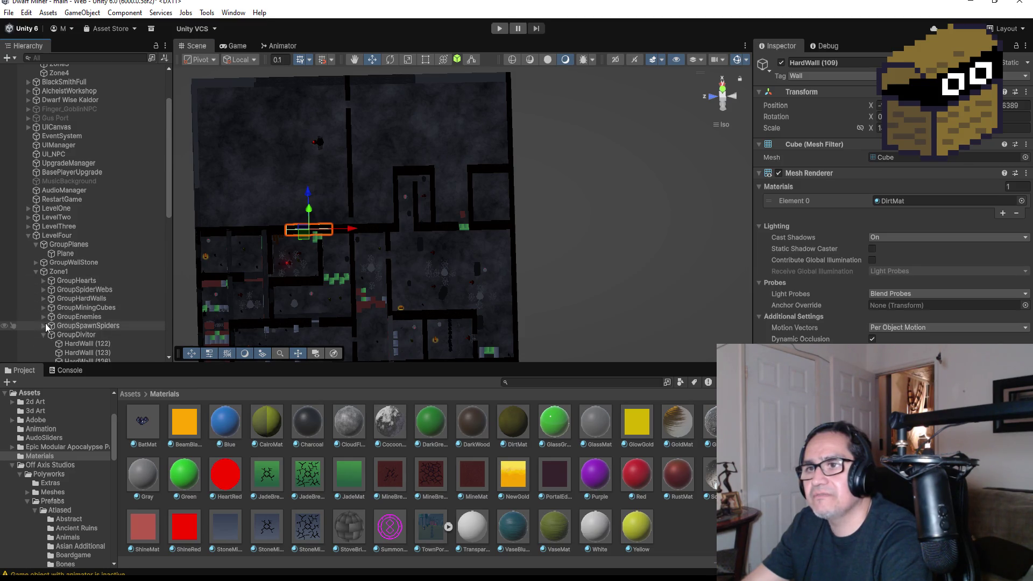
pyautogui.scroll(-2, 86, 342)
pyautogui.scroll(-2, 87, 278)
# - Assign DirtMat to all five GroupDivitor walls, HardWall (122)–(125)
pyautogui.click(90, 237)
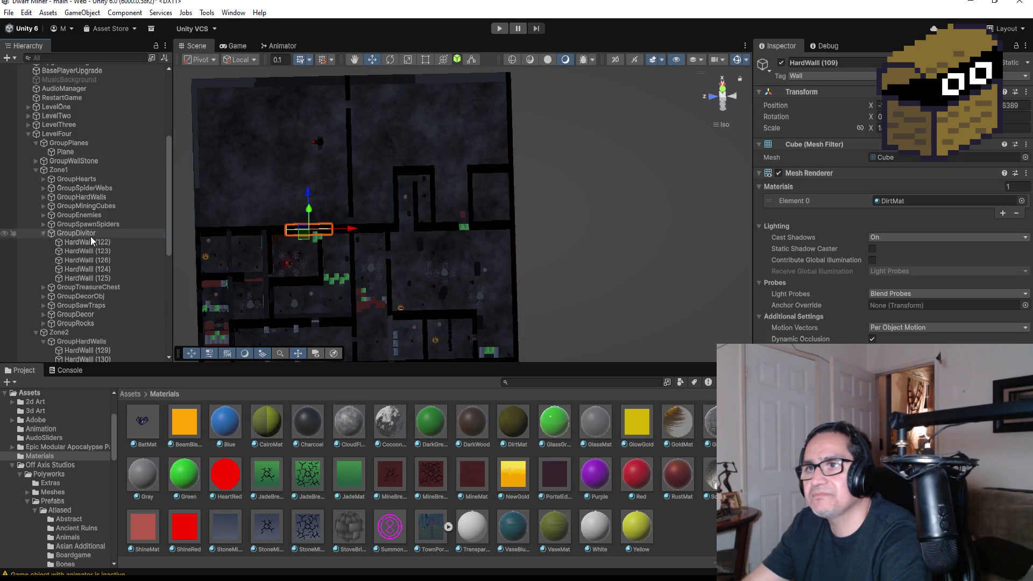
pyautogui.click(91, 243)
pyautogui.keyDown('shift'); pyautogui.click(99, 278); pyautogui.keyUp('shift')
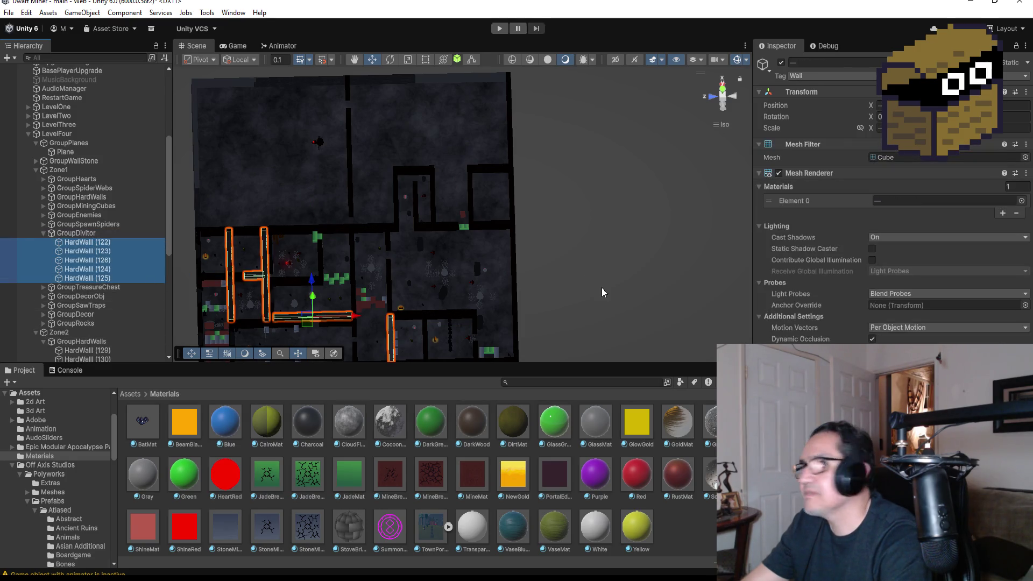
pyautogui.click(1022, 200)
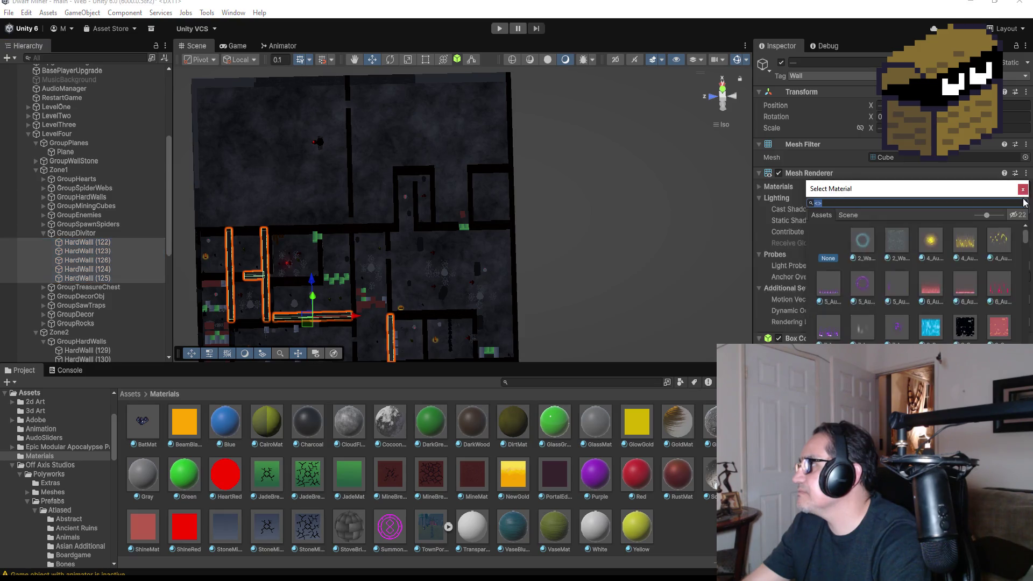
pyautogui.write('dirt')
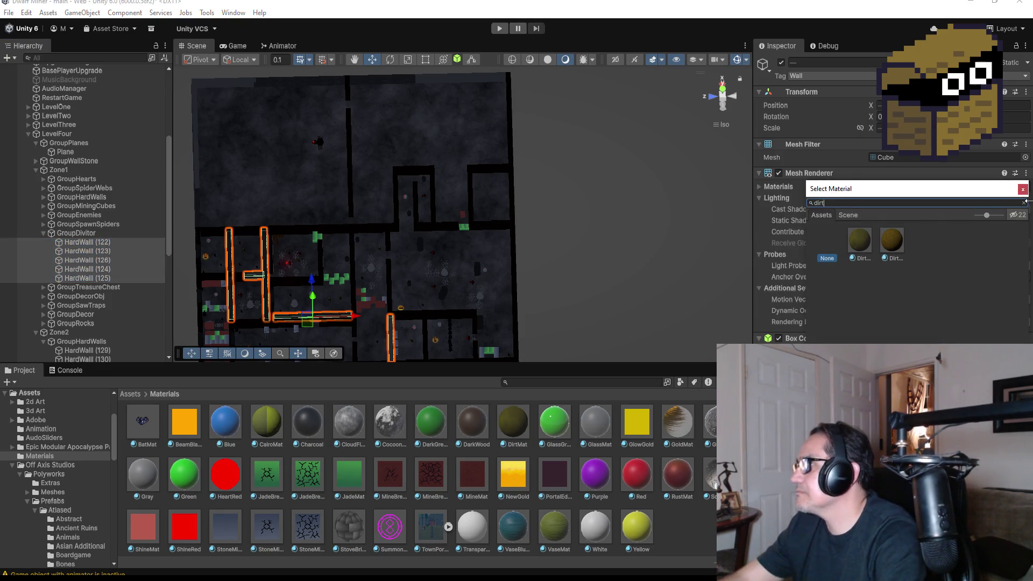
pyautogui.doubleClick(893, 245)
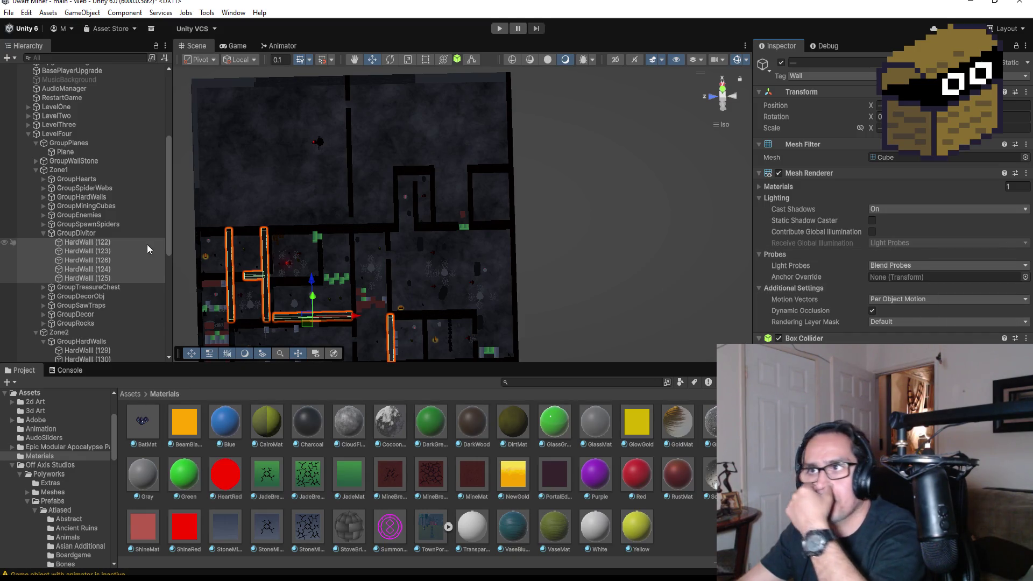
# - Collapse GroupDivitor and frame MiningCube (119) in the Scene view
pyautogui.click(50, 232)
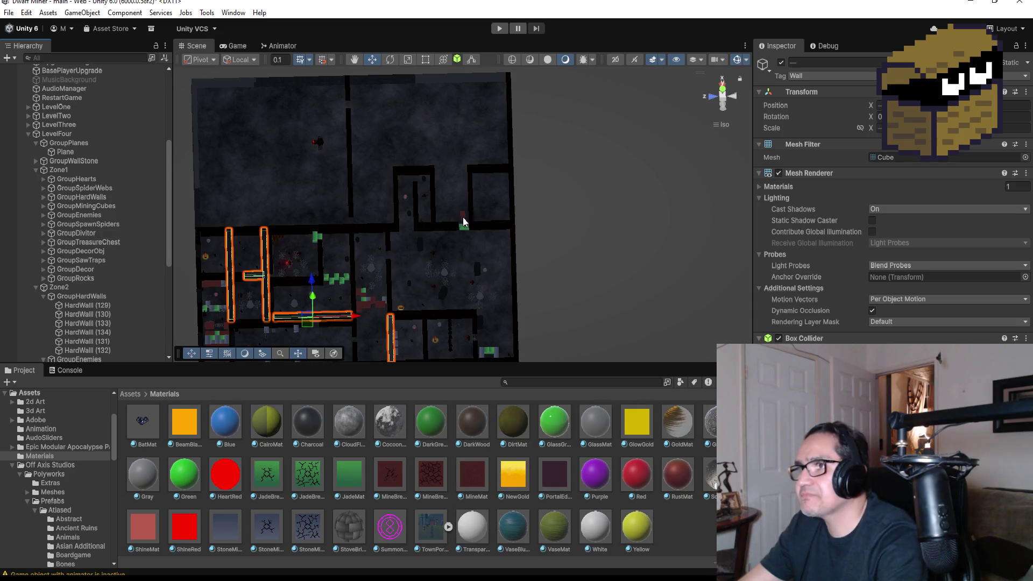
pyautogui.click(463, 222)
pyautogui.press('f')
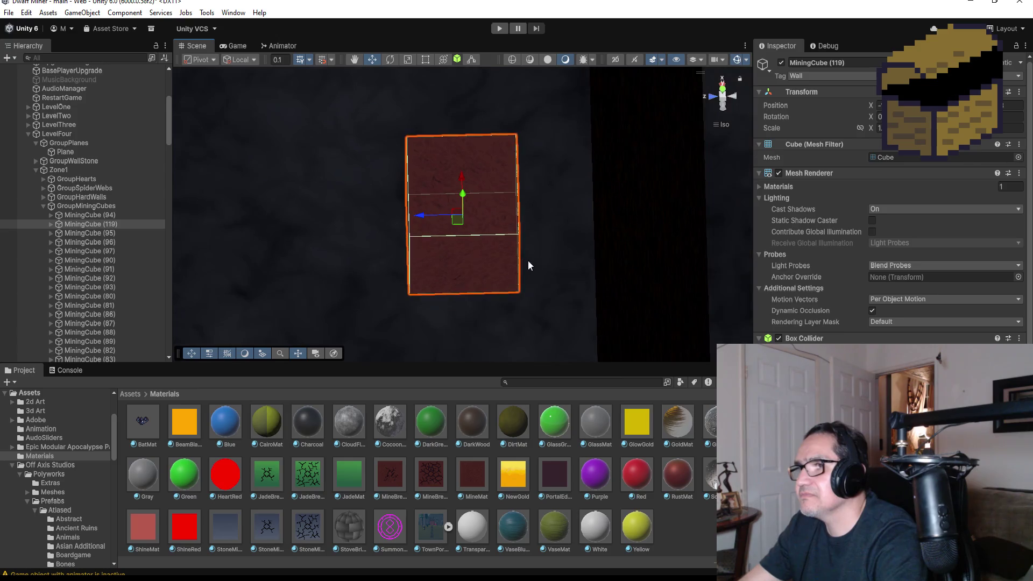
# - Inspect MiningCube (119) from above and settle on an isometric Top view
pyautogui.click(724, 93)
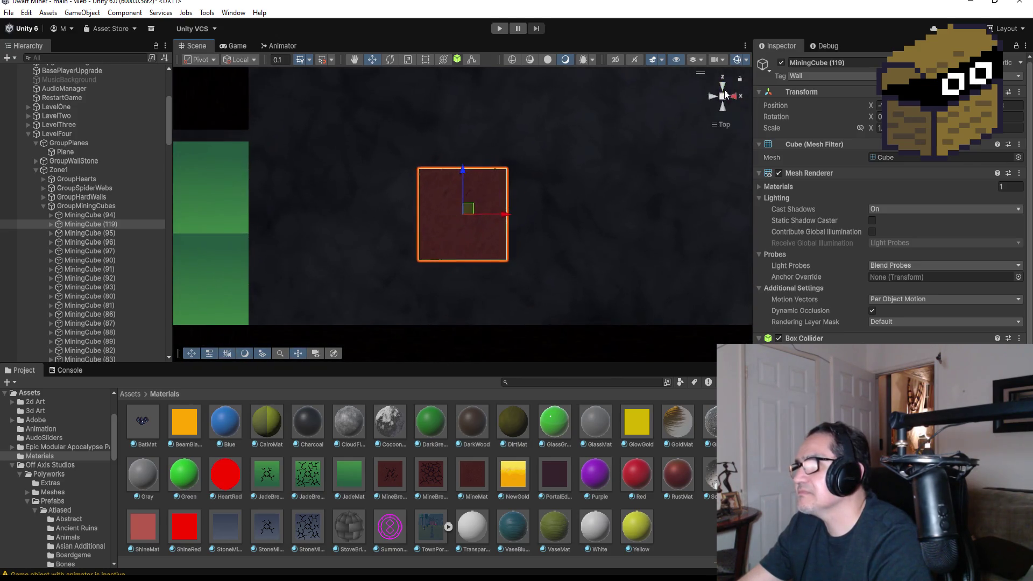
pyautogui.scroll(-2, 459, 242)
pyautogui.moveTo(504, 218)
pyautogui.mouseDown()
pyautogui.moveTo(397, 184)
pyautogui.moveTo(563, 252)
pyautogui.mouseUp()
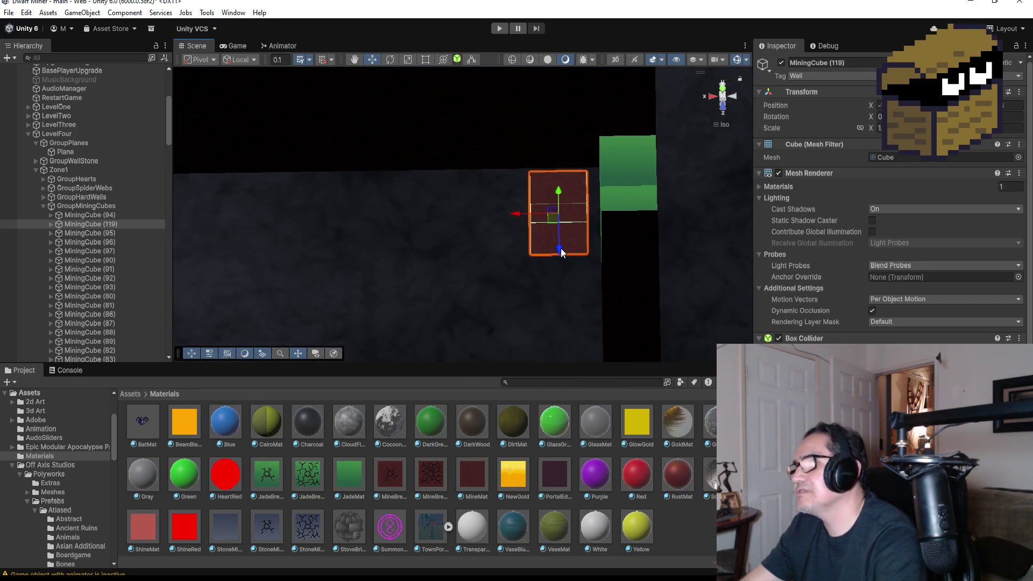
pyautogui.moveTo(562, 253)
pyautogui.mouseDown()
pyautogui.moveTo(576, 262)
pyautogui.moveTo(591, 255)
pyautogui.mouseUp()
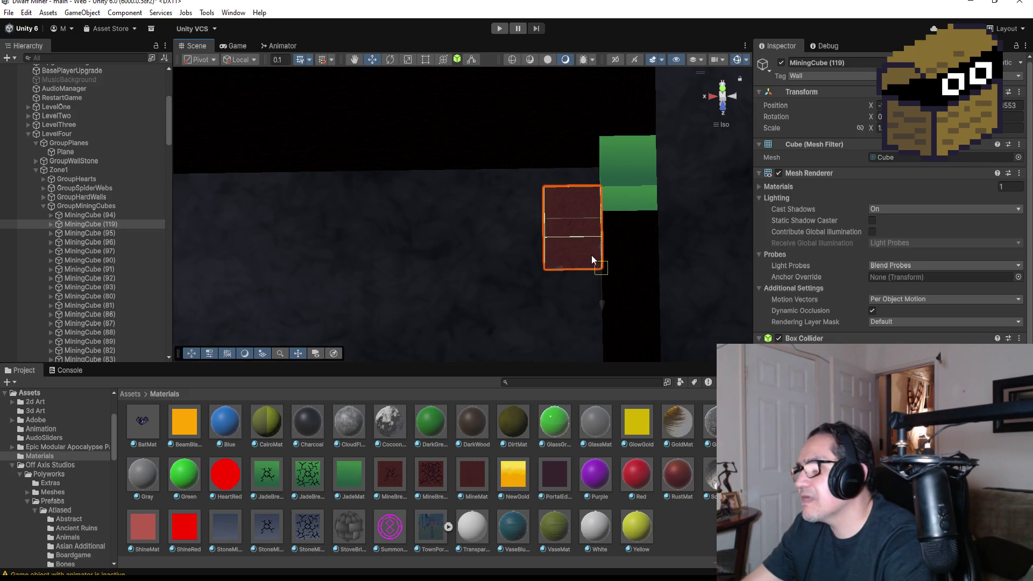
pyautogui.click(726, 88)
pyautogui.click(726, 88)
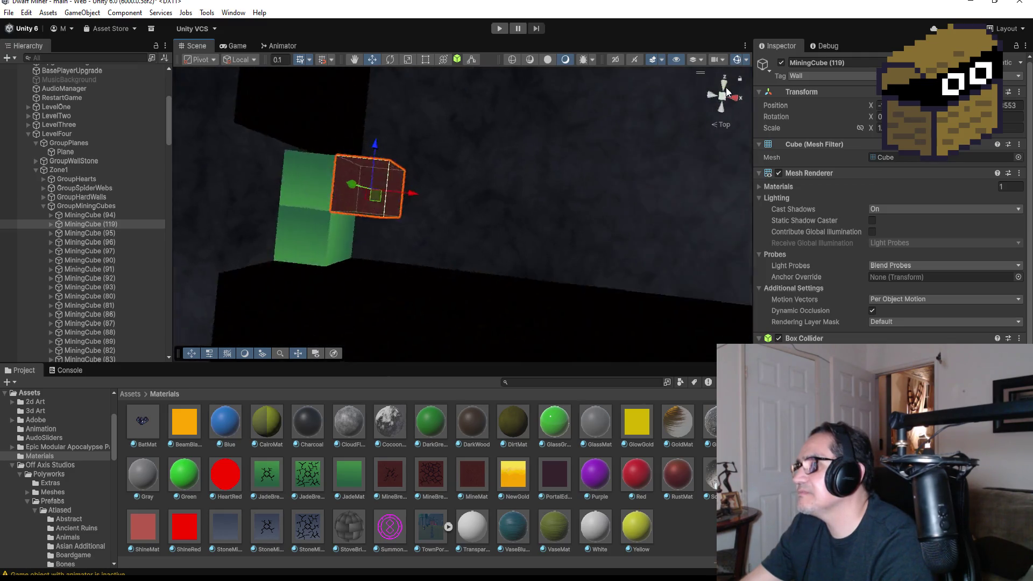
pyautogui.moveTo(470, 226)
pyautogui.mouseDown()
pyautogui.moveTo(556, 222)
pyautogui.moveTo(566, 191)
pyautogui.mouseUp()
pyautogui.click(723, 94)
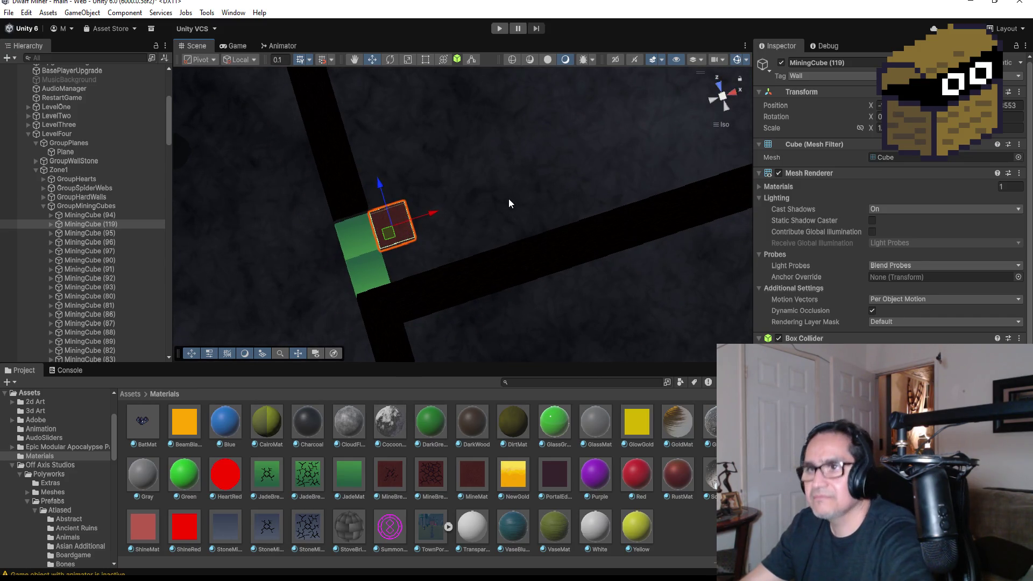
# - Duplicate MiningCube (119) into MiningCube (120) and place it just below, beside the jade cubes
pyautogui.hotkey('ctrl', 'd')
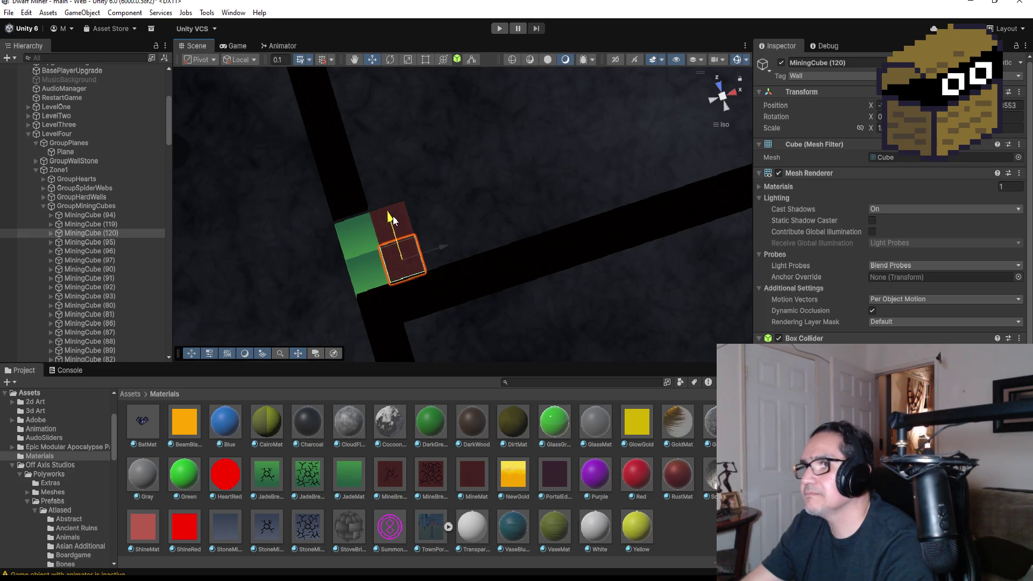
pyautogui.moveTo(516, 203)
pyautogui.mouseDown()
pyautogui.moveTo(246, 96)
pyautogui.moveTo(646, 148)
pyautogui.mouseUp()
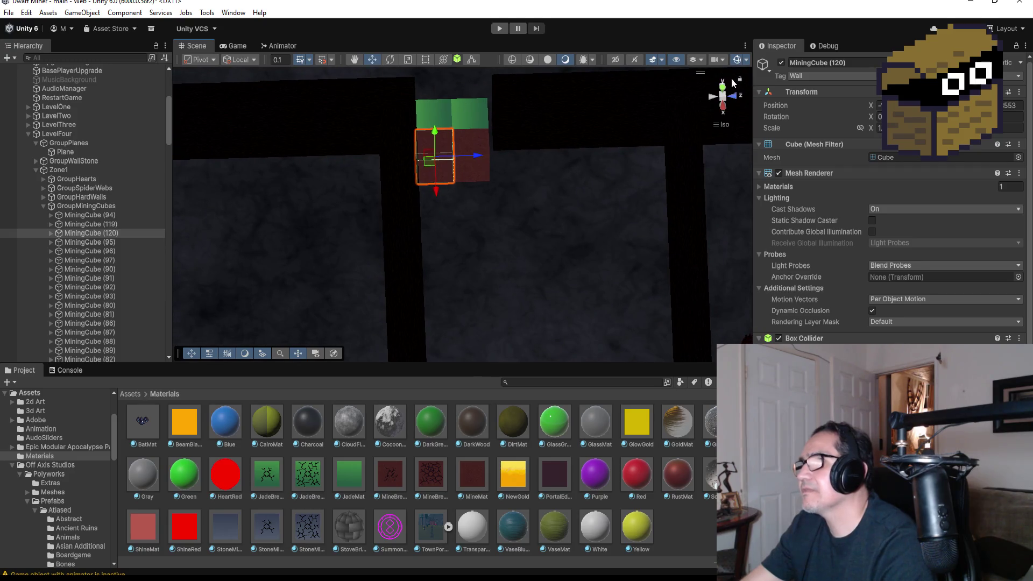
pyautogui.click(724, 92)
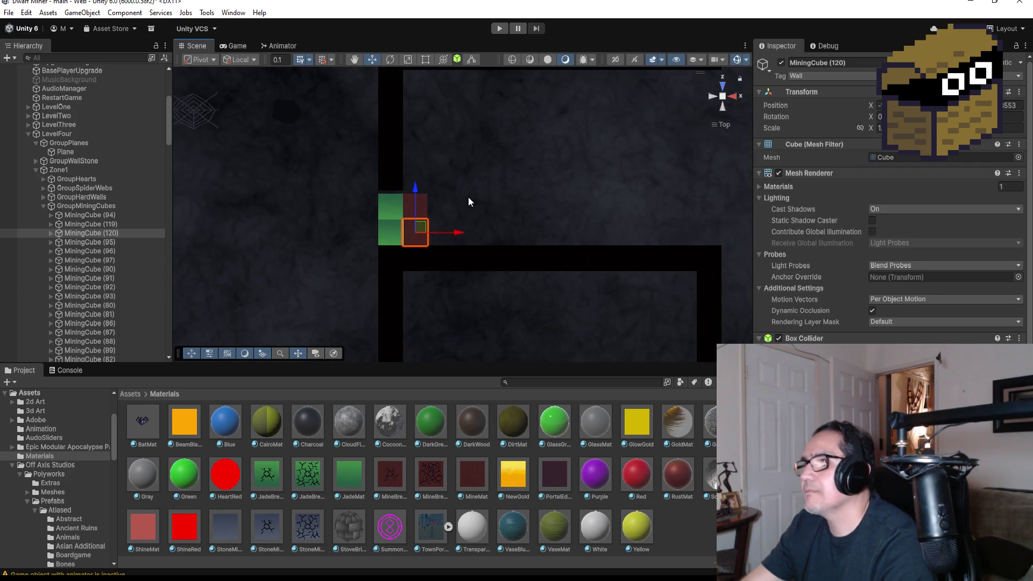
pyautogui.click(523, 186)
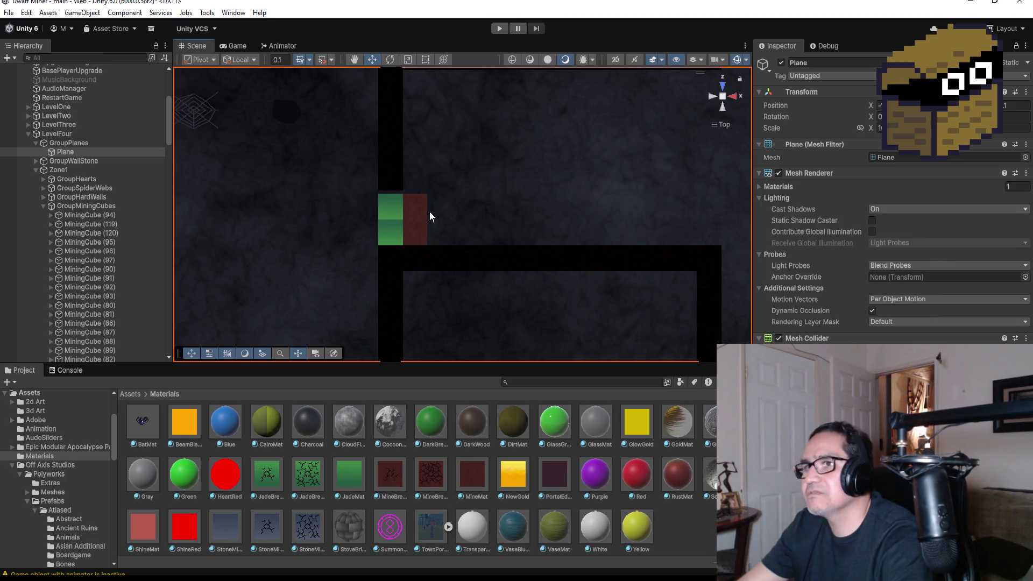
# - Duplicate the red mining cube and seat the copy against the red block, undoing a misplaced move
pyautogui.click(415, 204)
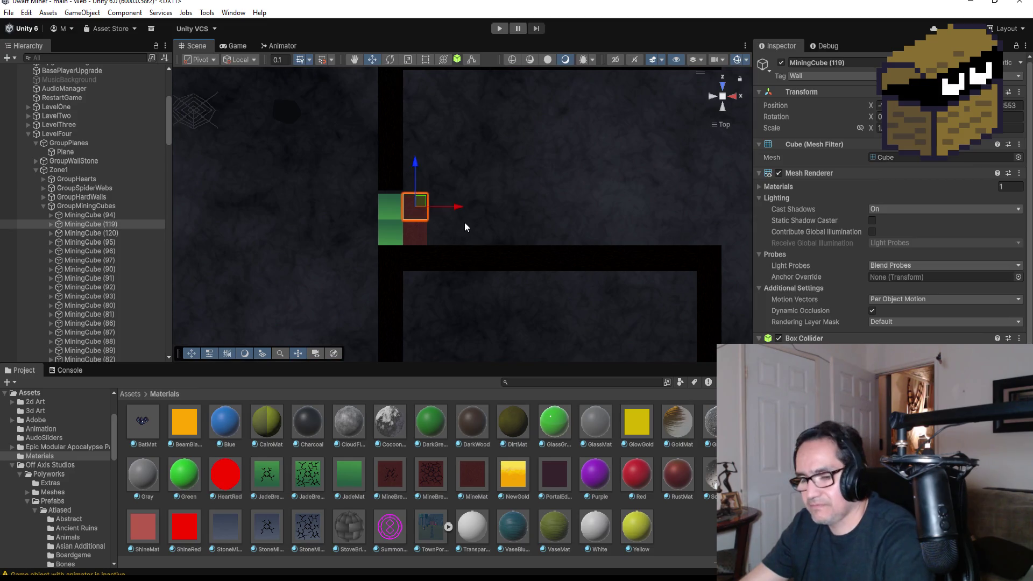
pyautogui.hotkey('ctrl', 'd')
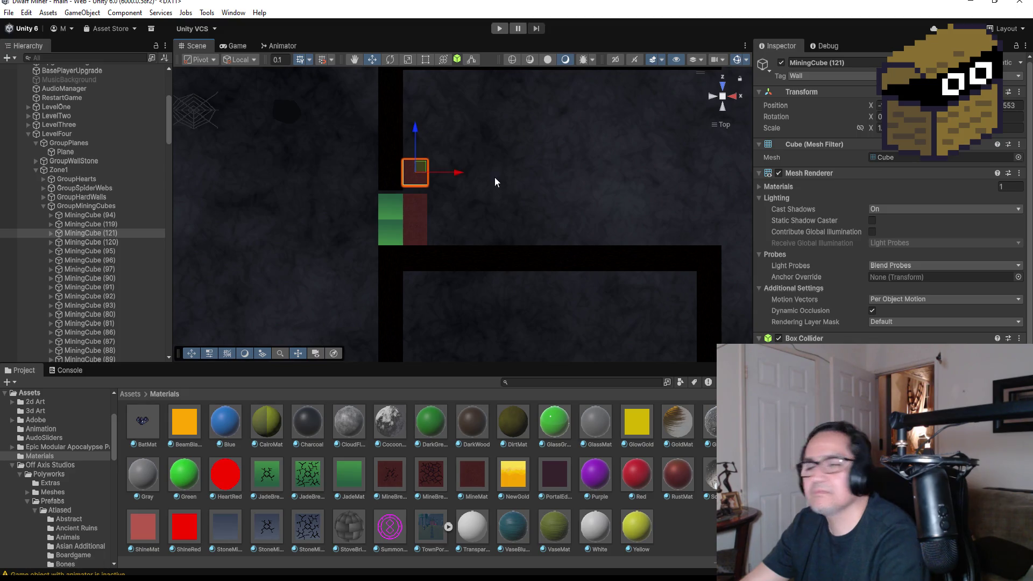
pyautogui.moveTo(503, 188)
pyautogui.keyDown('alt'); pyautogui.mouseDown()
pyautogui.moveTo(334, 143)
pyautogui.moveTo(471, 192)
pyautogui.moveTo(472, 181)
pyautogui.mouseUp(); pyautogui.keyUp('alt')
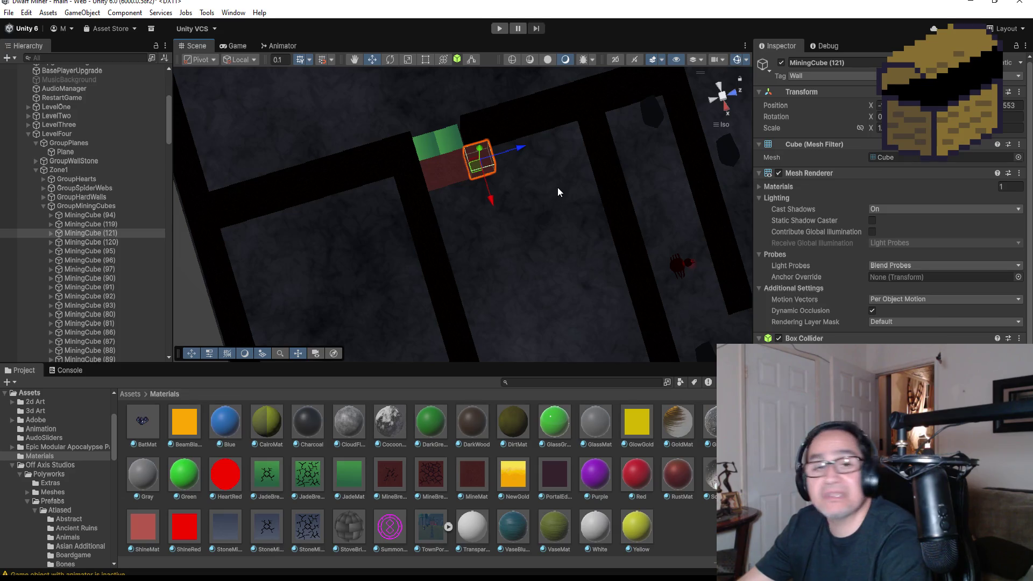
pyautogui.scroll(-2, 561, 218)
pyautogui.scroll(-2, 573, 220)
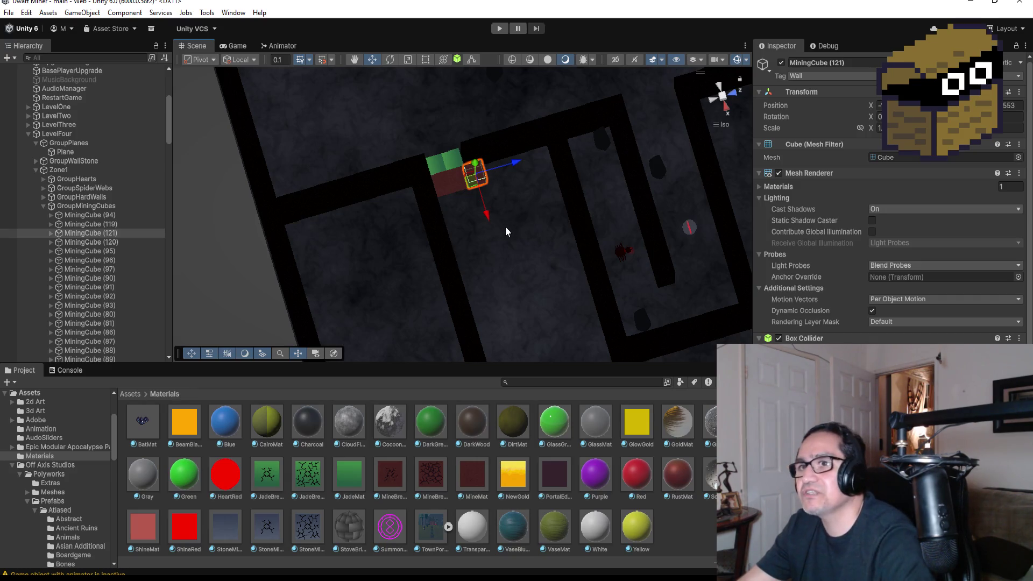
pyautogui.hotkey('ctrl', 'd')
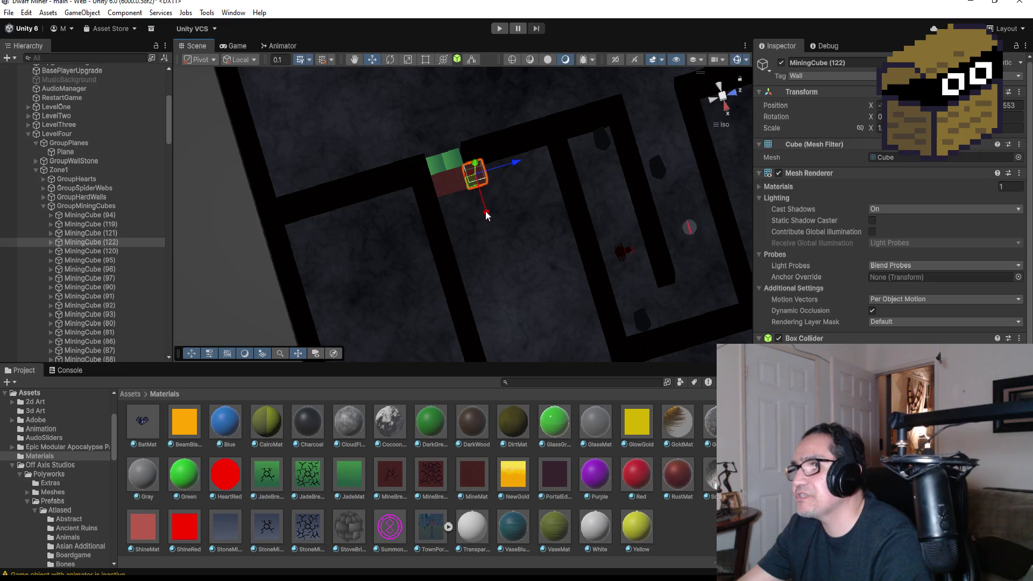
pyautogui.moveTo(490, 206); pyautogui.dragTo(500, 228)
pyautogui.press('f')
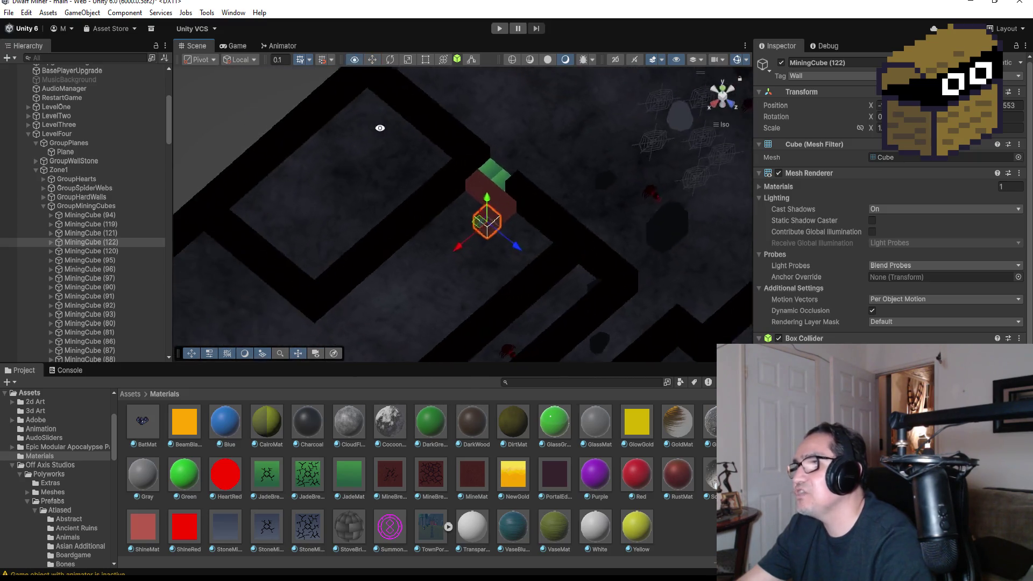
pyautogui.moveTo(382, 131); pyautogui.dragTo(503, 246)
pyautogui.scroll(2, 490, 226)
pyautogui.scroll(2, 549, 259)
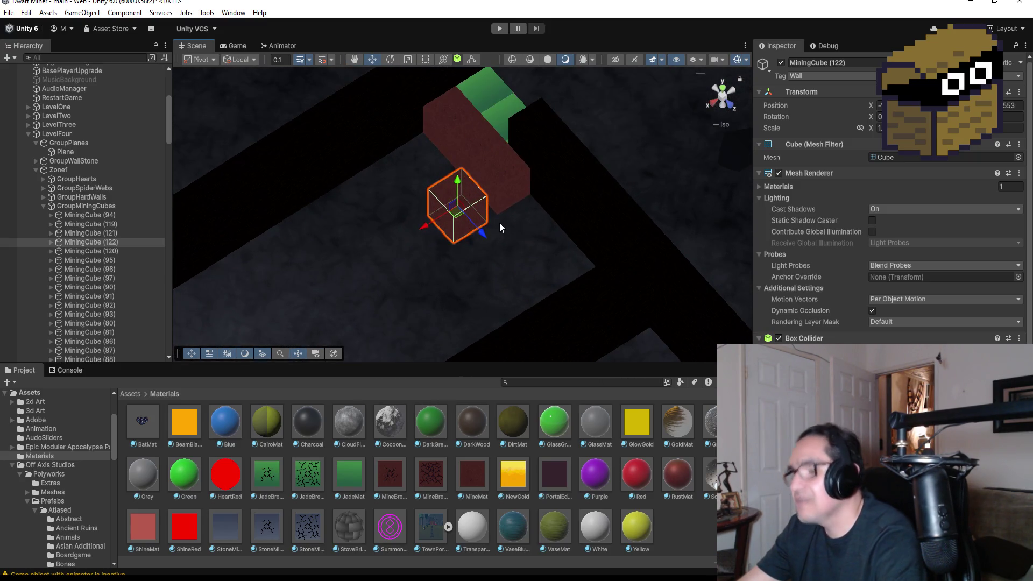
pyautogui.hotkey('ctrl', 'z')
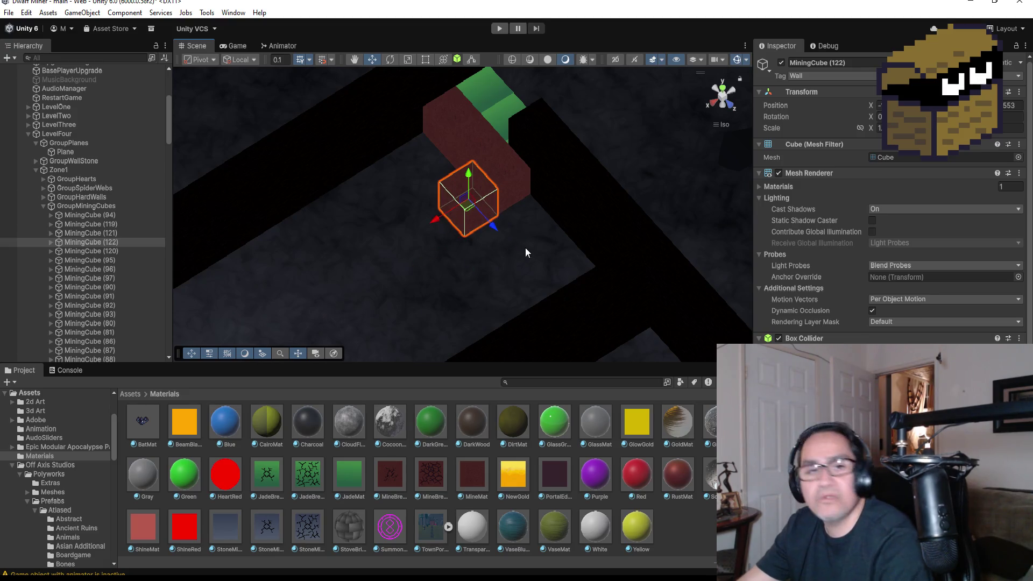
pyautogui.scroll(-2, 481, 261)
# - Add another red copy, MiningCube (123), bending the red block into an L beside the jade cubes
pyautogui.hotkey('ctrl', 'd')
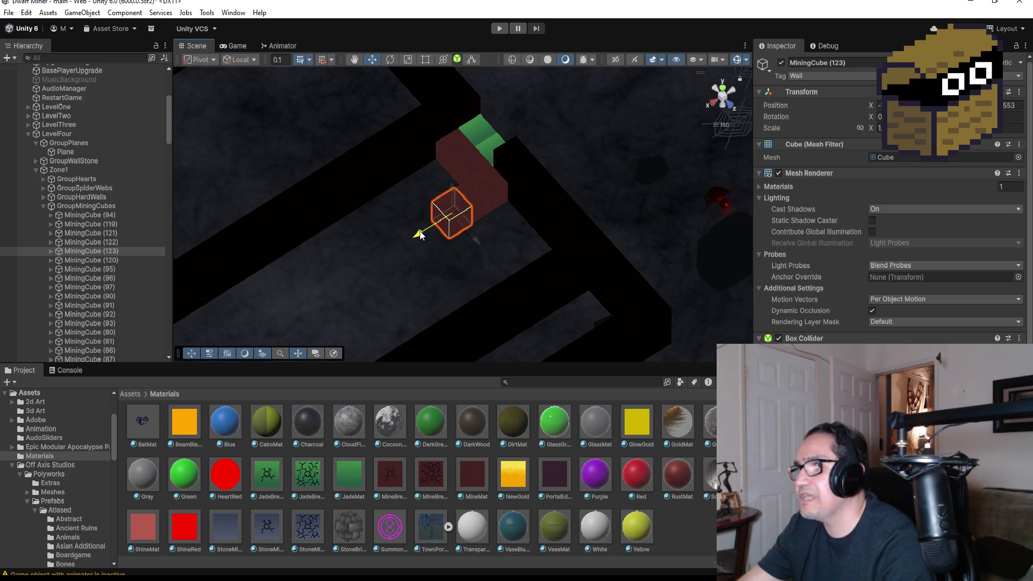
pyautogui.moveTo(442, 226); pyautogui.dragTo(403, 242)
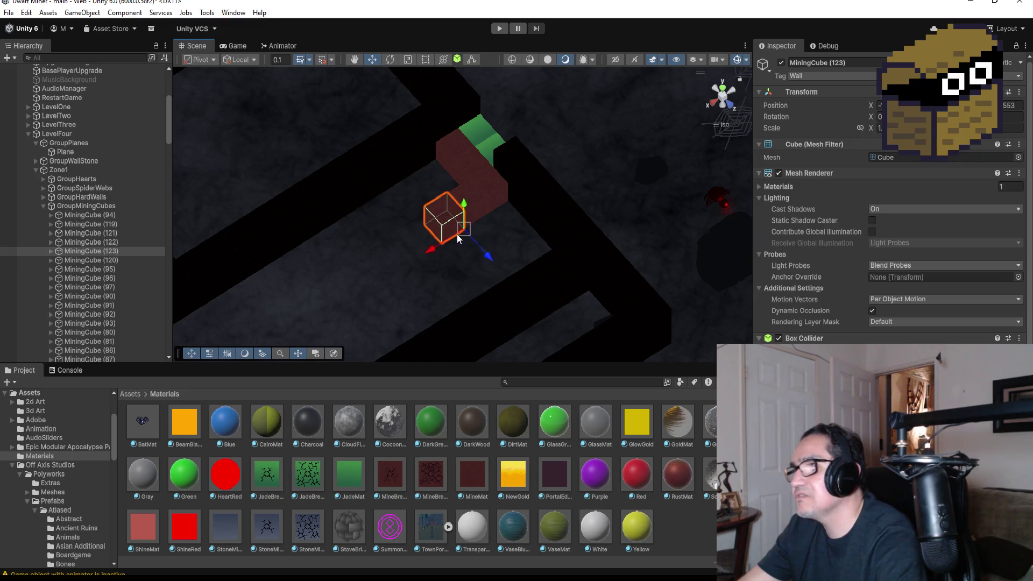
pyautogui.moveTo(528, 238)
pyautogui.mouseDown()
pyautogui.moveTo(471, 273)
pyautogui.moveTo(680, 331)
pyautogui.mouseUp()
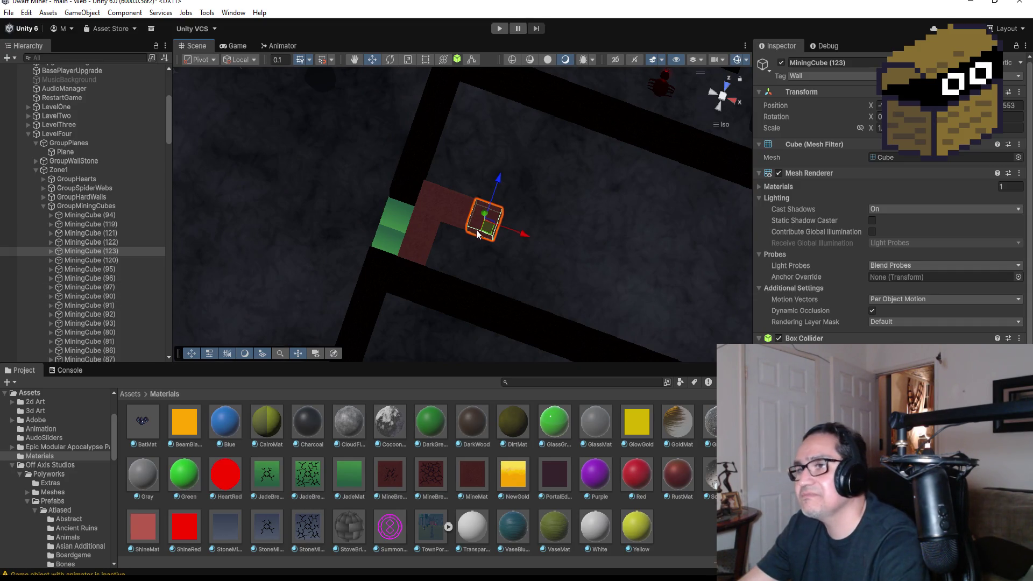
pyautogui.scroll(-3, 452, 217)
pyautogui.scroll(-2, 442, 225)
pyautogui.scroll(-5, 118, 294)
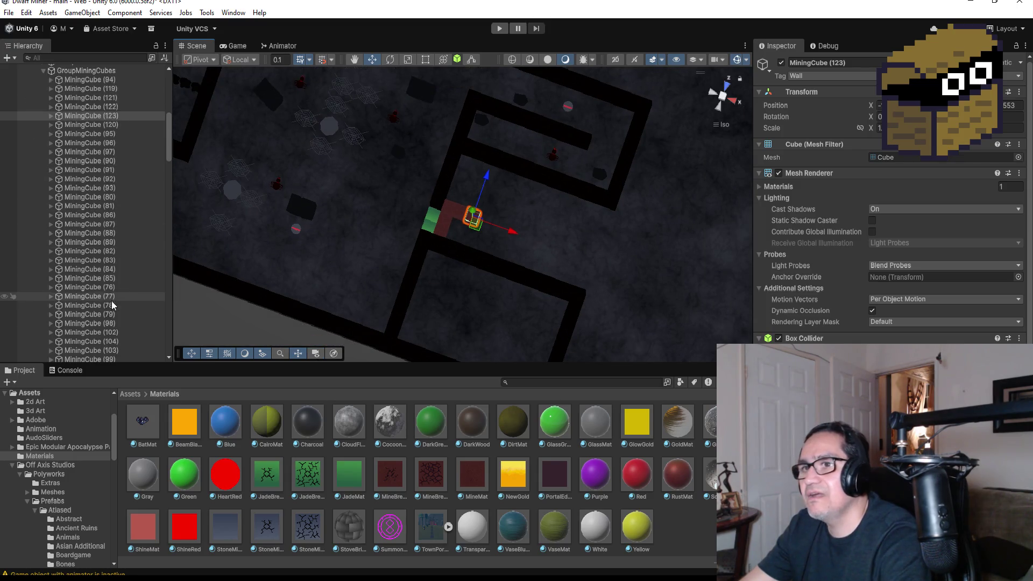
pyautogui.scroll(-5, 117, 294)
pyautogui.scroll(-3, 130, 291)
pyautogui.scroll(-2, 133, 291)
pyautogui.scroll(-2, 130, 292)
# - Duplicate MiningHardCube (47) into MiningHardCube (51) and move it along X to the red cubes
pyautogui.click(128, 291)
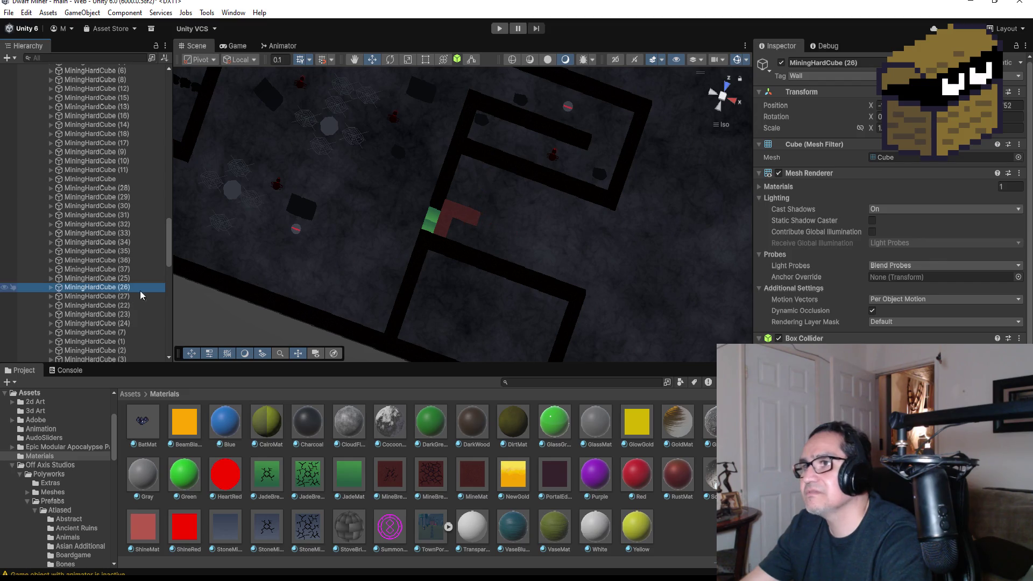
pyautogui.scroll(-2, 409, 230)
pyautogui.scroll(-2, 385, 236)
pyautogui.scroll(-2, 386, 235)
pyautogui.scroll(-2, 395, 202)
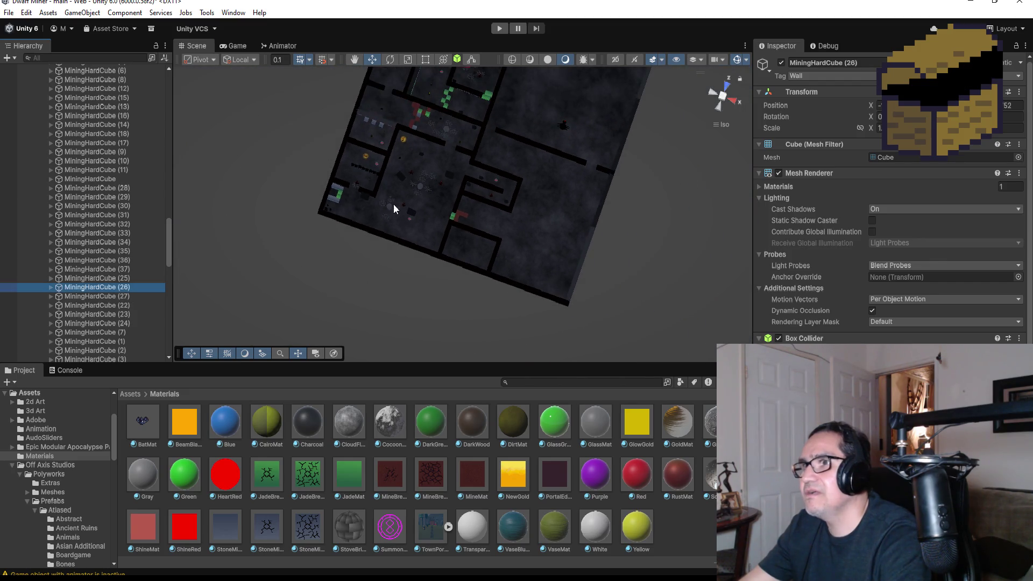
pyautogui.click(337, 203)
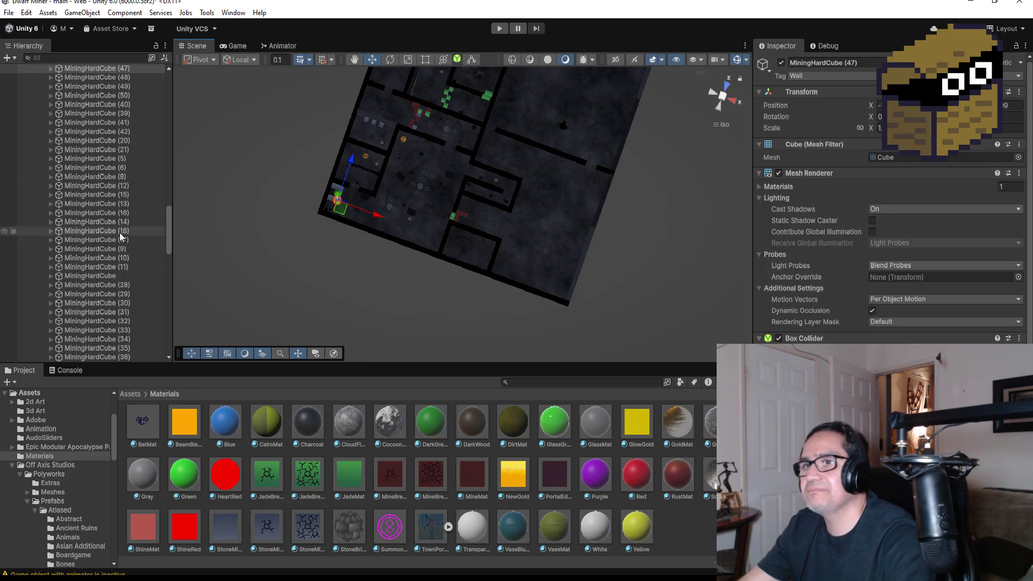
pyautogui.scroll(3, 121, 138)
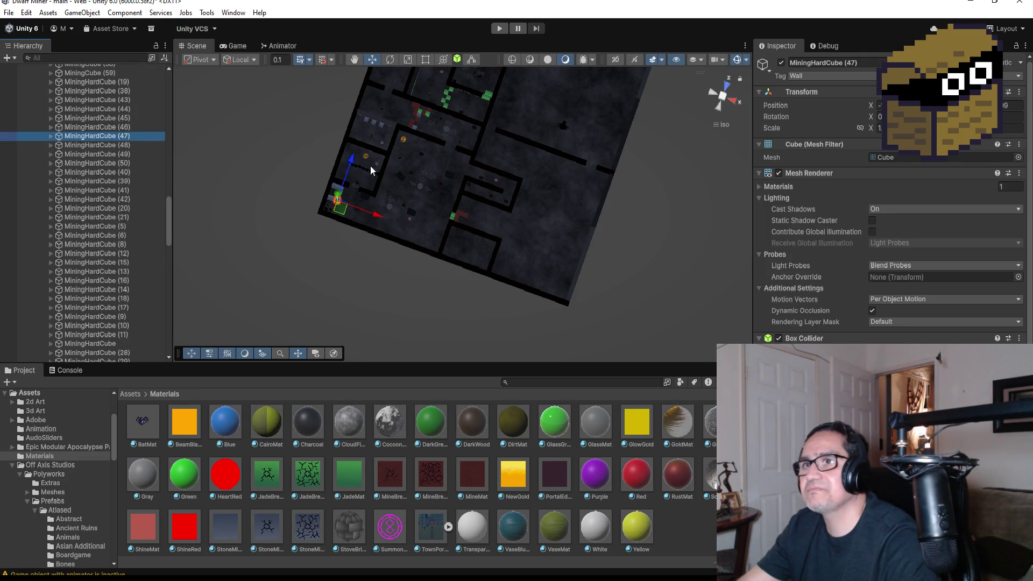
pyautogui.hotkey('ctrl', 'd')
pyautogui.moveTo(379, 211); pyautogui.dragTo(491, 243)
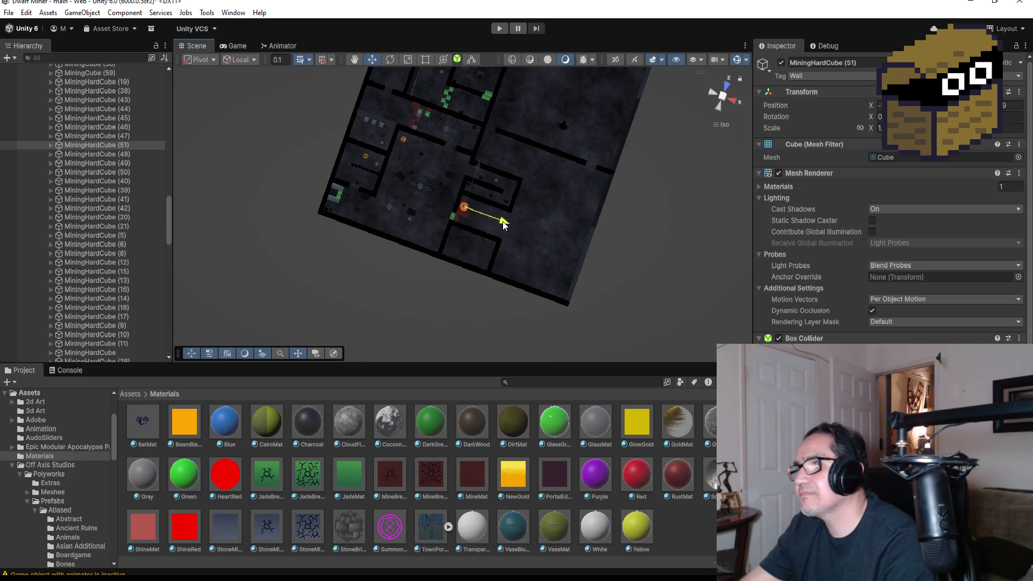
# - Frame the grey cube in Top view, duplicate it and vertex-snap the copy beside the red block
pyautogui.press('f')
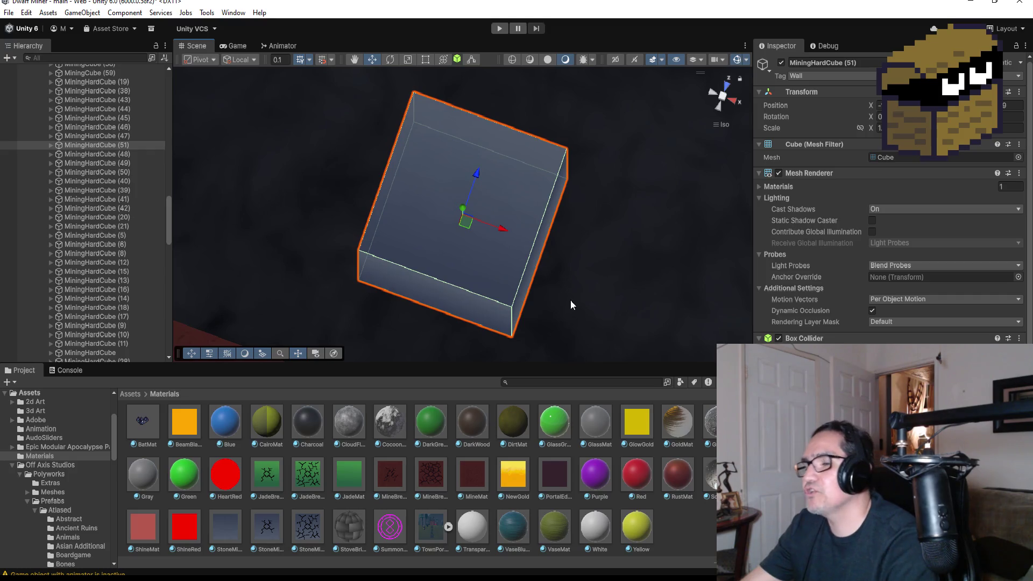
pyautogui.moveTo(553, 277); pyautogui.dragTo(366, 242)
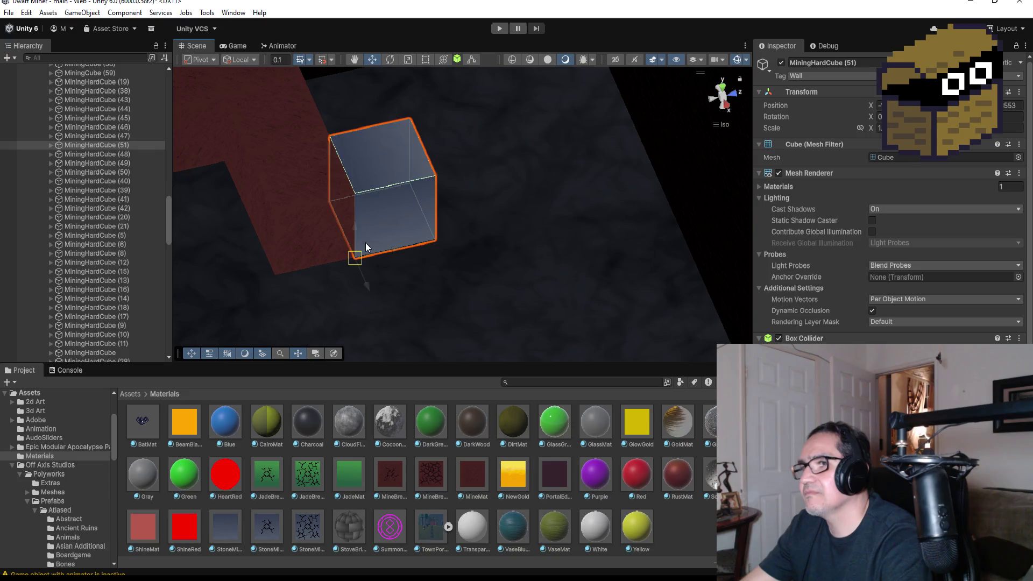
pyautogui.scroll(-2, 461, 246)
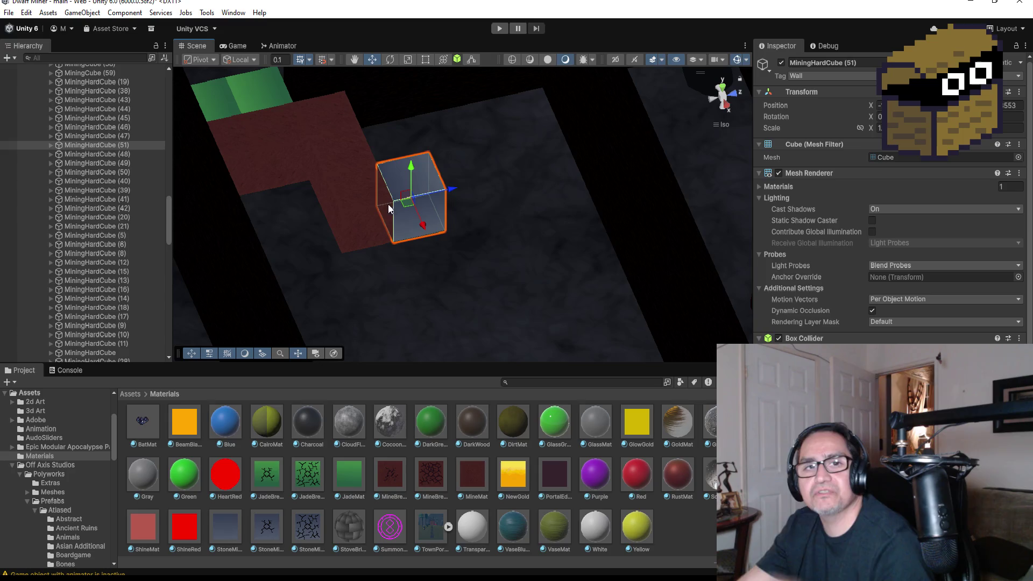
pyautogui.click(720, 88)
pyautogui.scroll(-1, 591, 232)
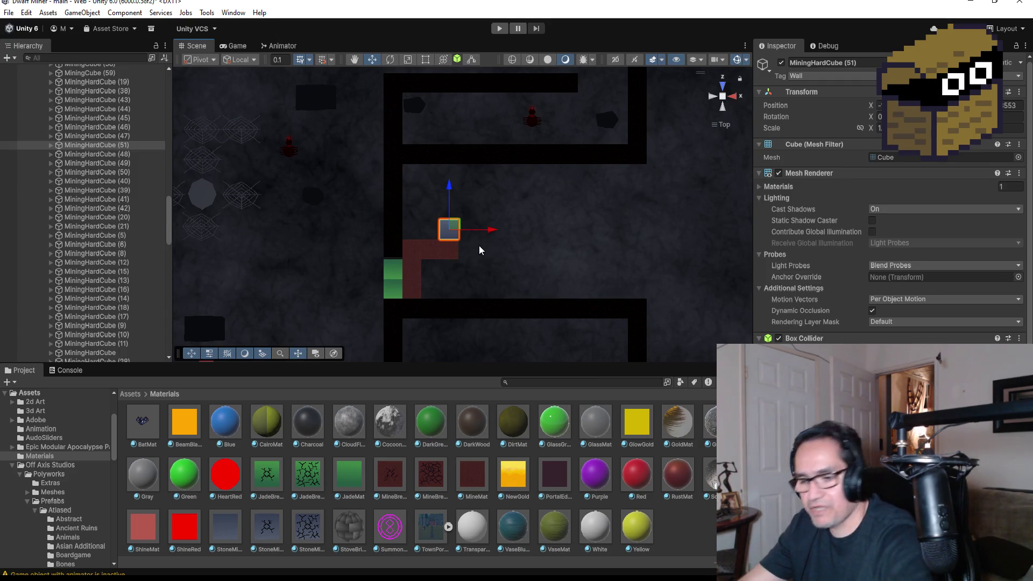
pyautogui.hotkey('ctrl', 'd')
pyautogui.moveTo(449, 188)
pyautogui.mouseDown()
pyautogui.moveTo(450, 167)
pyautogui.moveTo(447, 230)
pyautogui.moveTo(468, 213)
pyautogui.mouseUp()
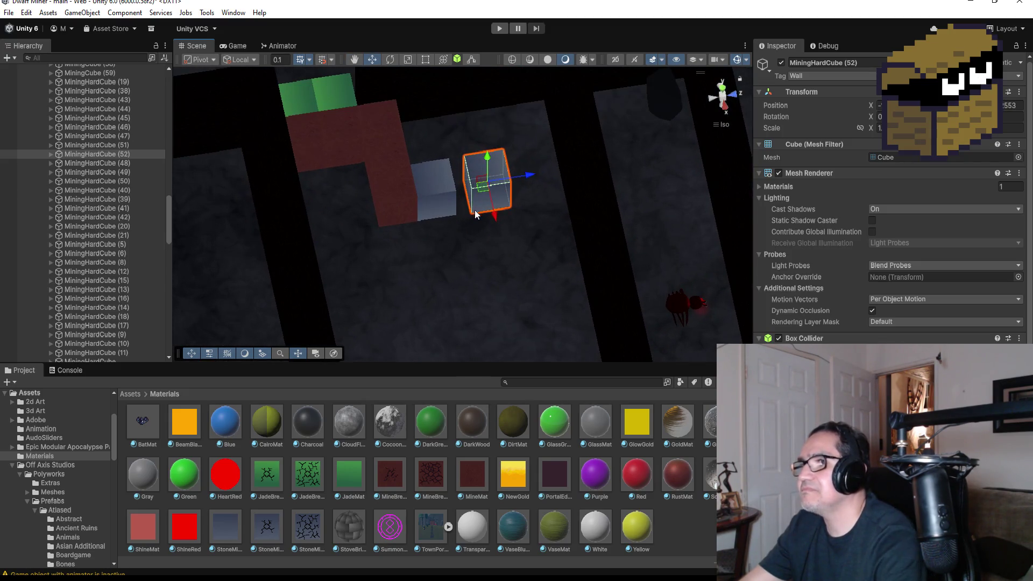
pyautogui.press('v')
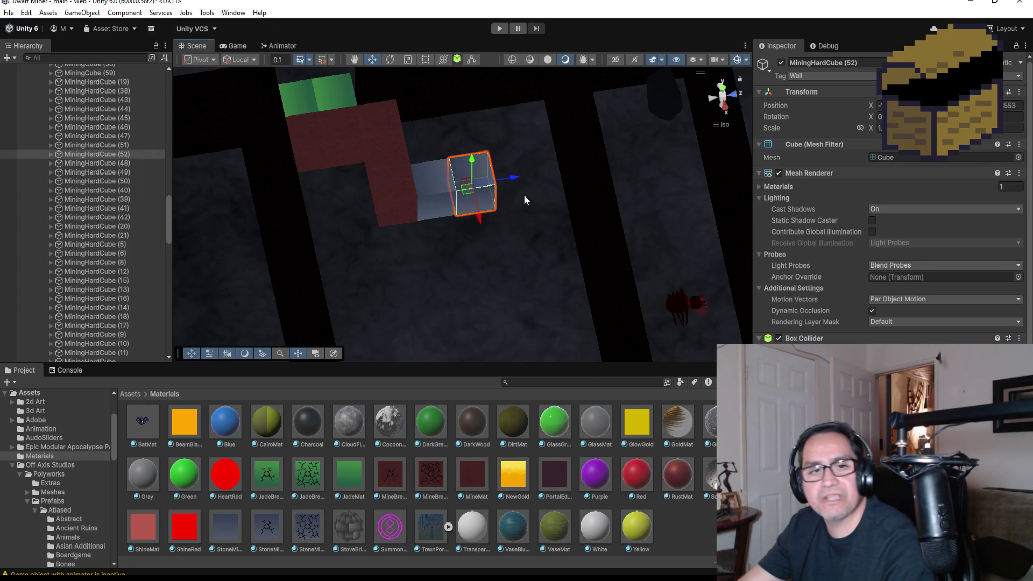
# - Vertex-snap two more grey copies up to MiningHardCube (54), extending the row along the corridor
pyautogui.hotkey('ctrl', 'd')
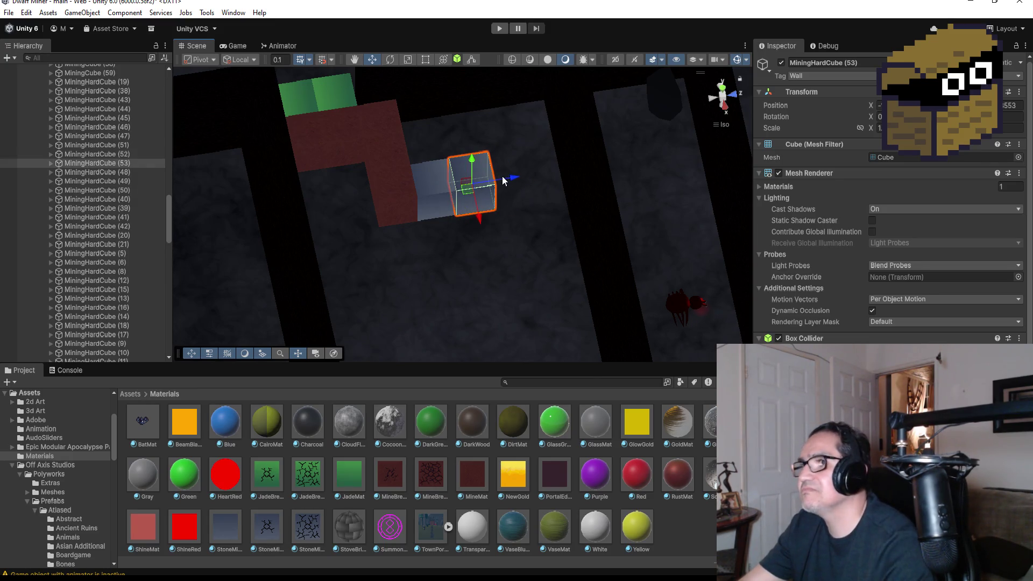
pyautogui.moveTo(502, 179)
pyautogui.mouseDown()
pyautogui.moveTo(533, 194)
pyautogui.moveTo(510, 212)
pyautogui.mouseUp()
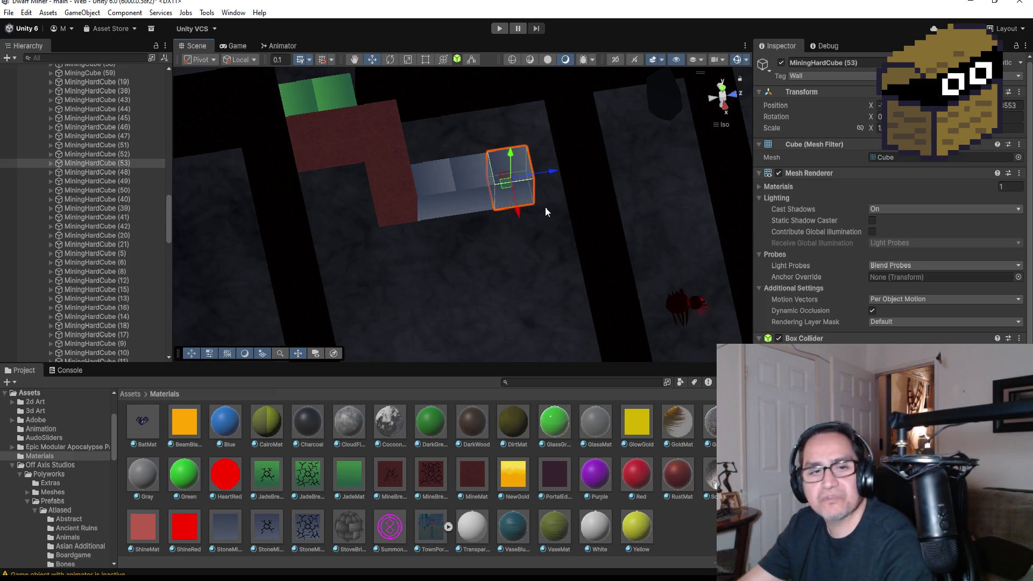
pyautogui.hotkey('ctrl', 'd')
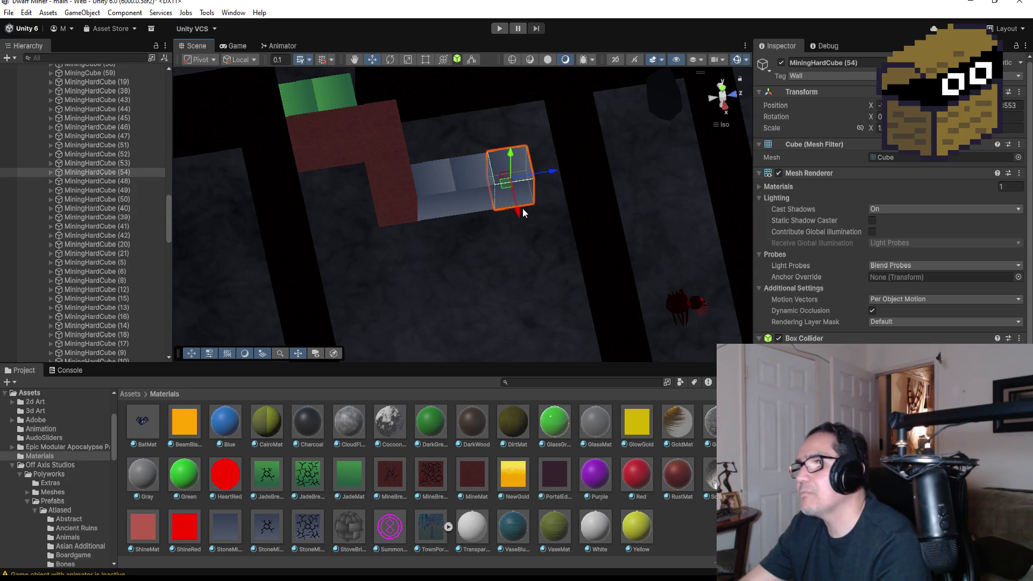
pyautogui.moveTo(515, 209)
pyautogui.mouseDown()
pyautogui.moveTo(551, 143)
pyautogui.moveTo(575, 139)
pyautogui.mouseUp()
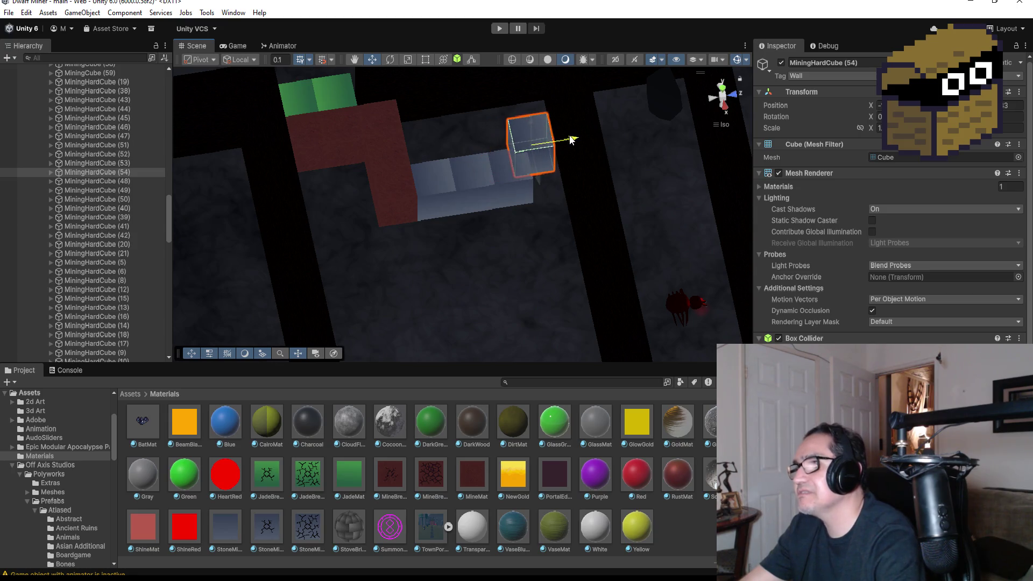
pyautogui.moveTo(544, 181)
pyautogui.mouseDown()
pyautogui.moveTo(658, 291)
pyautogui.moveTo(542, 264)
pyautogui.mouseUp()
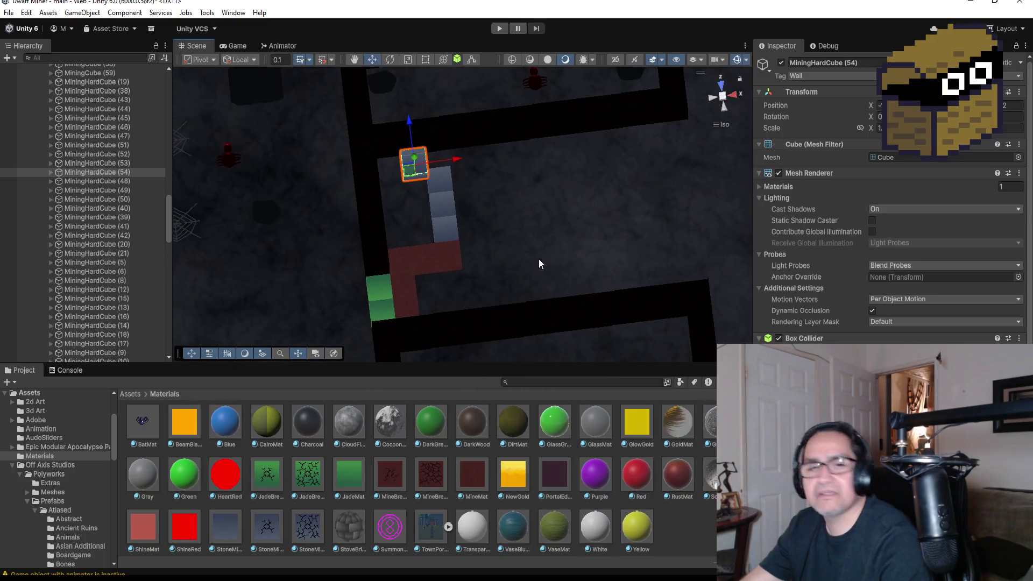
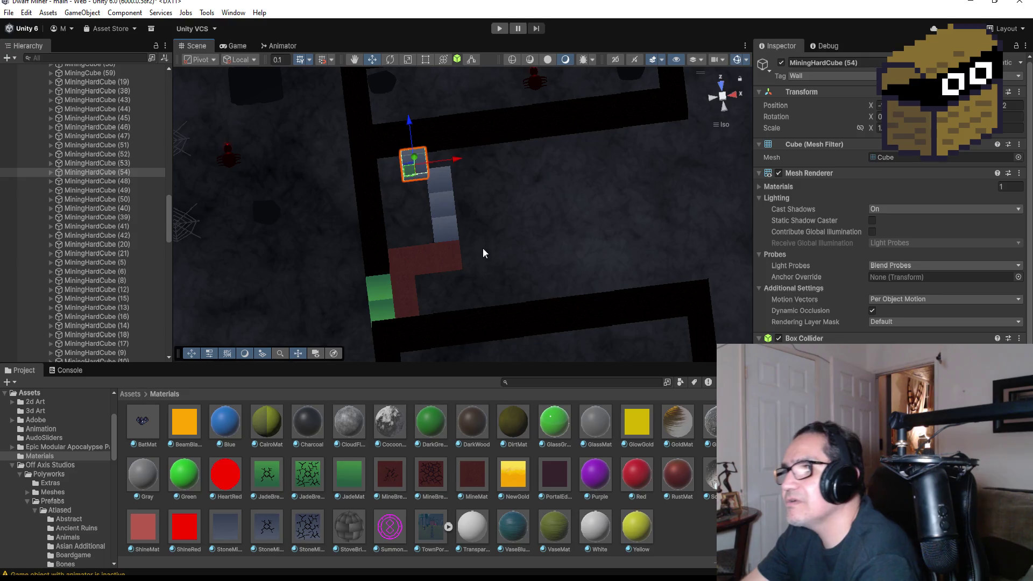
pyautogui.scroll(-3, 482, 254)
pyautogui.scroll(-2, 515, 257)
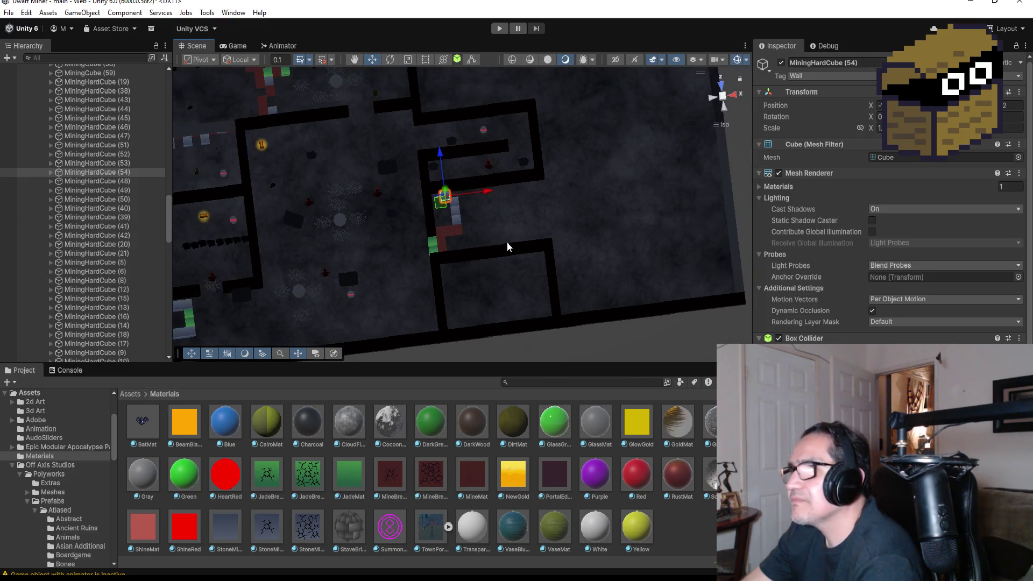
pyautogui.scroll(1, 457, 240)
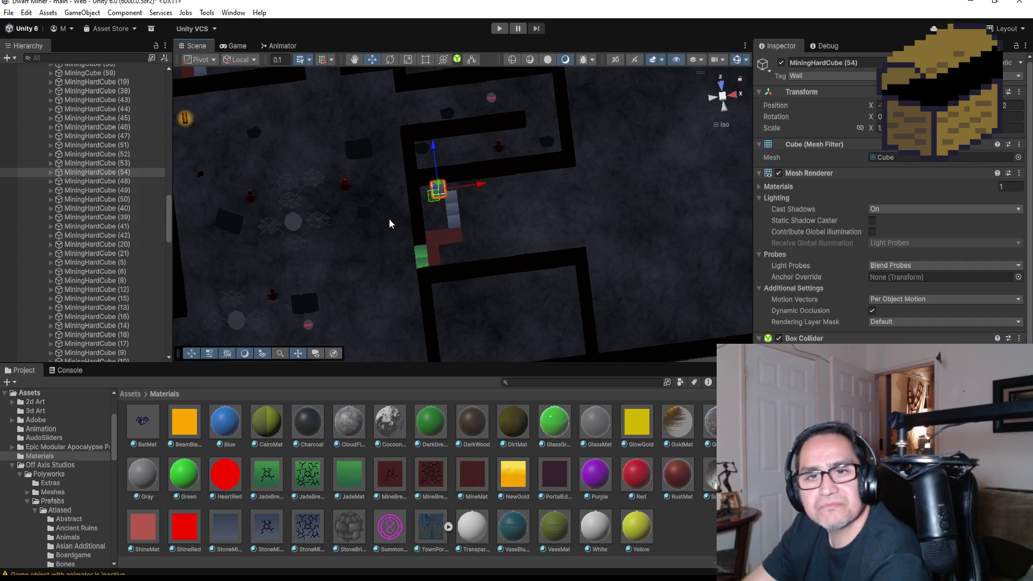
pyautogui.scroll(-2, 333, 270)
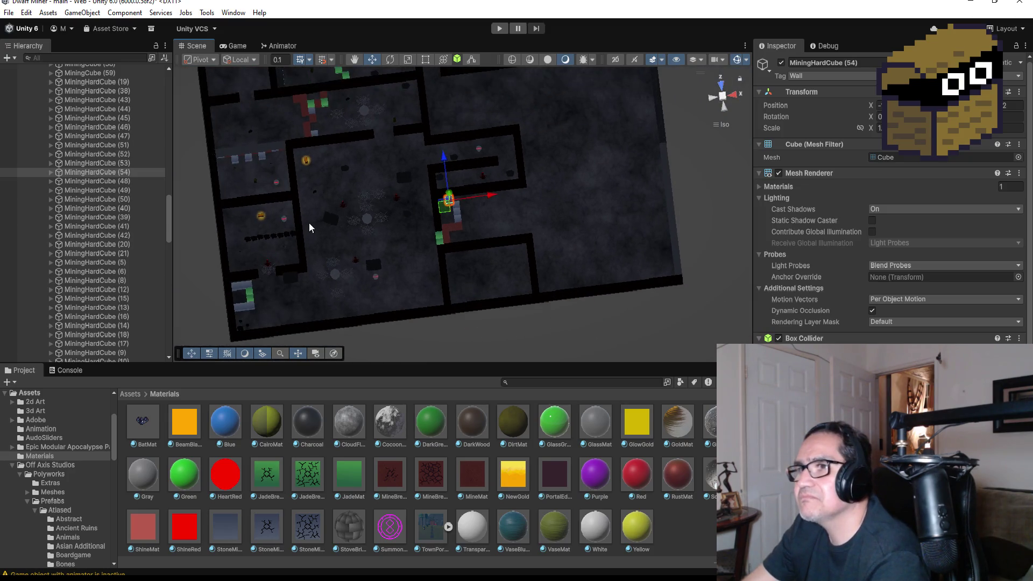
pyautogui.scroll(3, 93, 177)
pyautogui.scroll(3, 91, 180)
pyautogui.scroll(2, 87, 181)
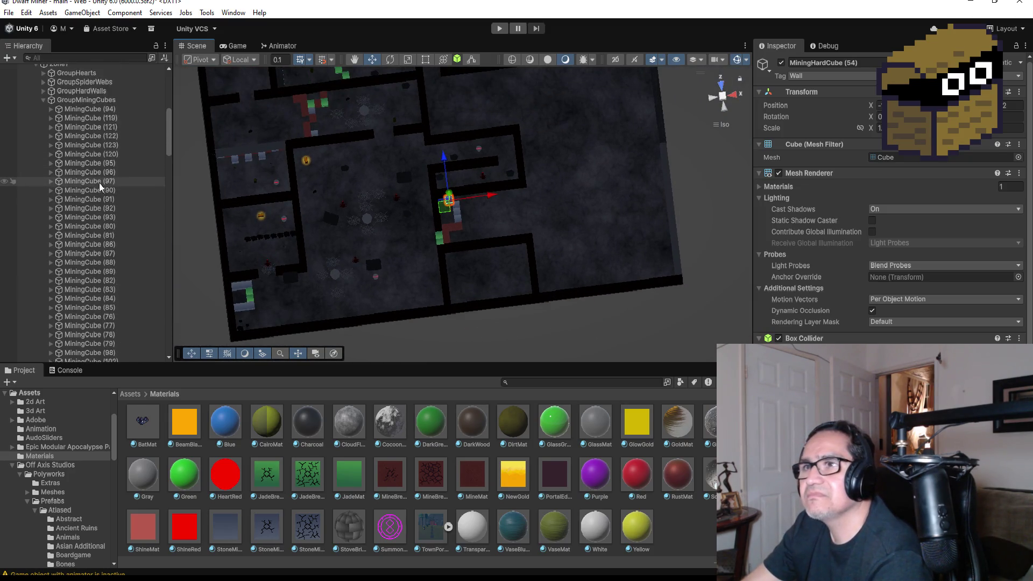
pyautogui.scroll(3, 81, 184)
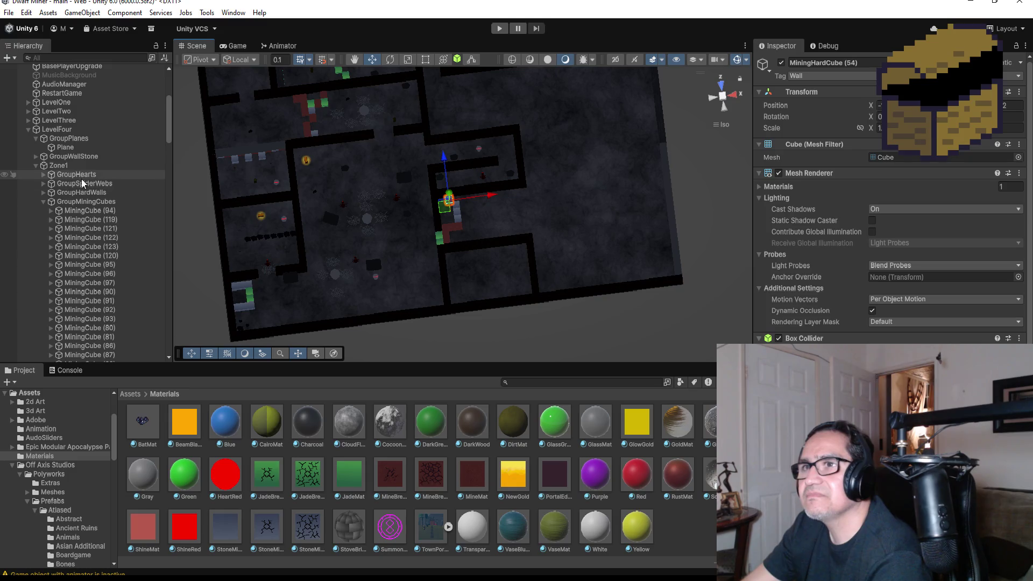
# - Collapse GroupMiningCubes and select HardWall (134) at the level's right edge
pyautogui.click(45, 202)
pyautogui.scroll(-2, 542, 212)
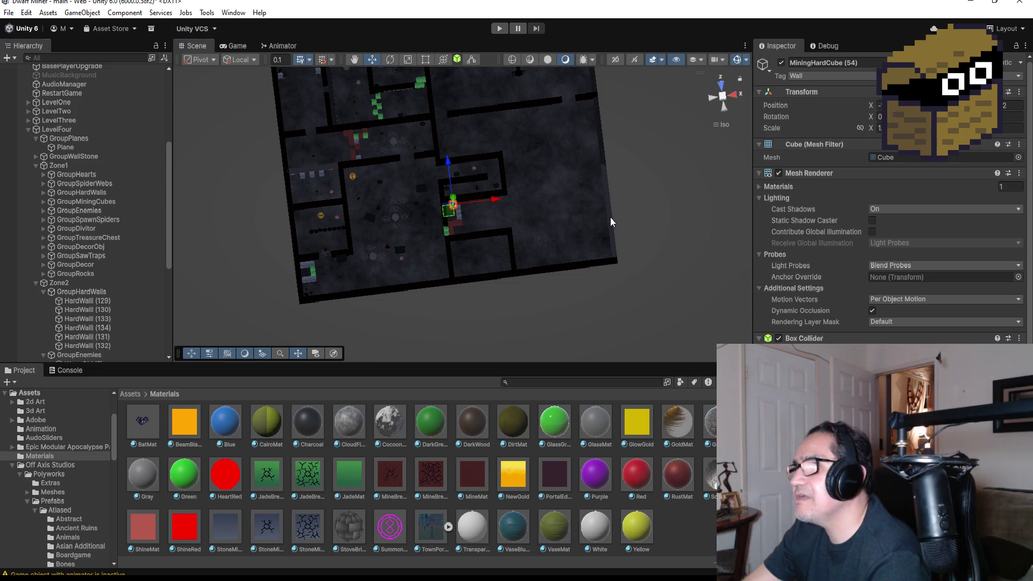
pyautogui.click(610, 234)
# - Frame HardWall (134) and switch its Element 0 material to DirtMat
pyautogui.press('f')
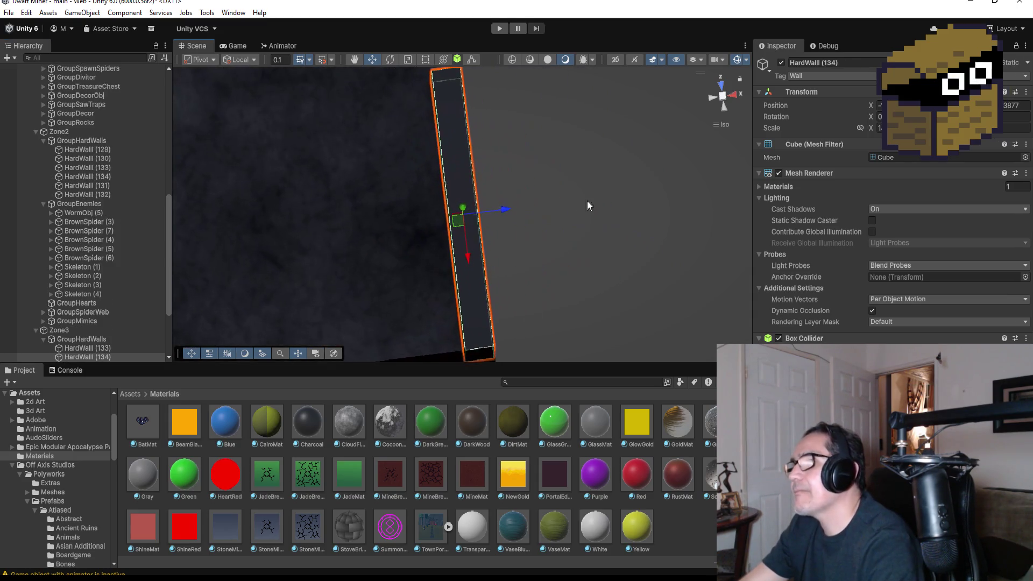
pyautogui.moveTo(486, 196)
pyautogui.mouseDown()
pyautogui.moveTo(582, 162)
pyautogui.moveTo(757, 199)
pyautogui.mouseUp()
pyautogui.click(759, 187)
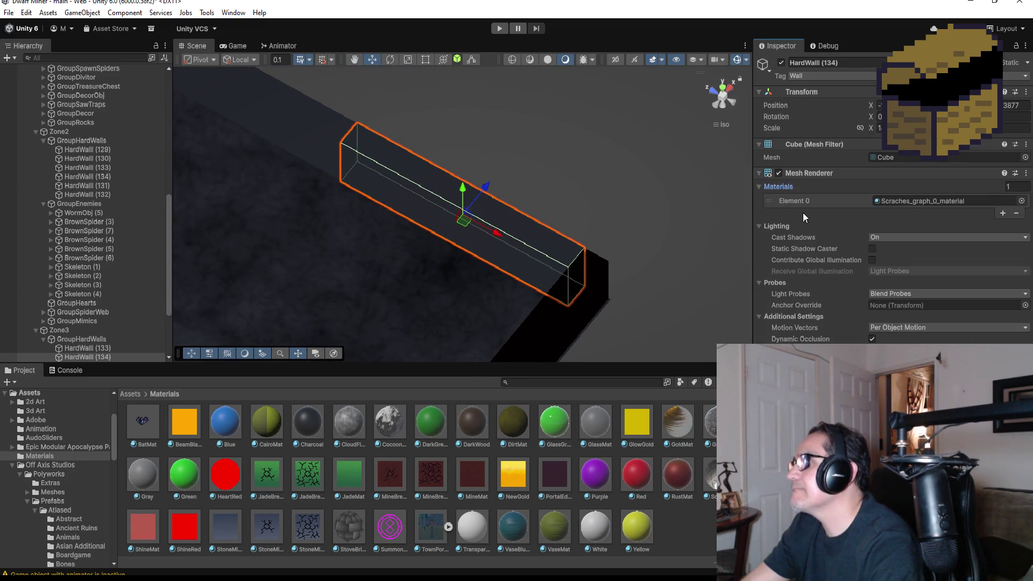
pyautogui.click(1022, 201)
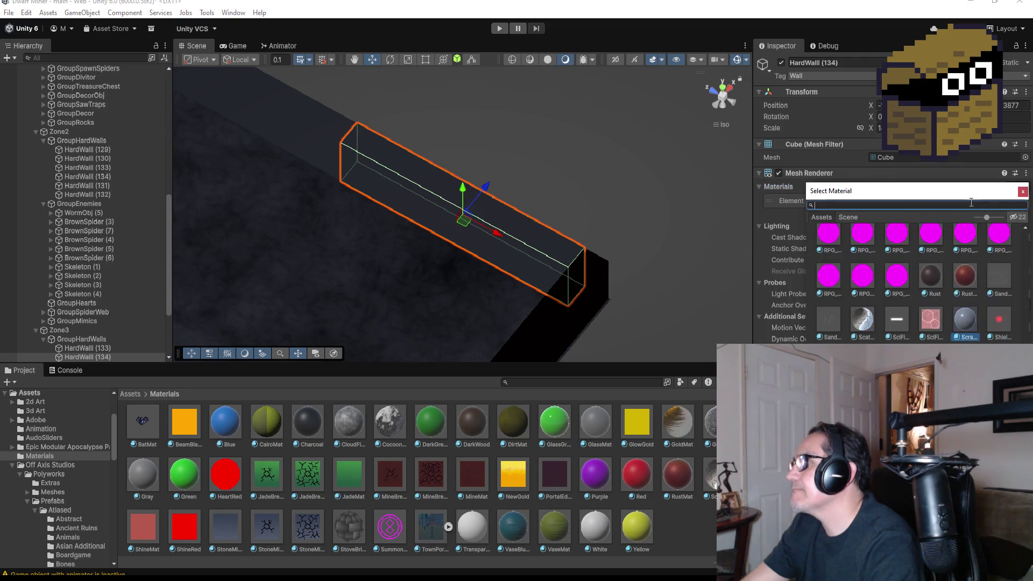
pyautogui.write('c')
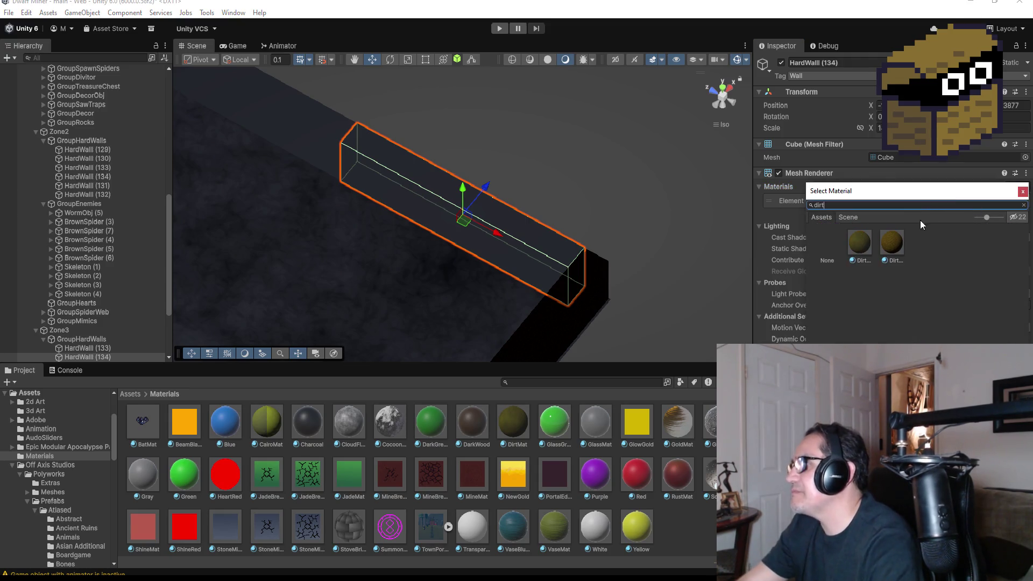
pyautogui.doubleClick(895, 245)
# - Switch HardWall (135) to the DirtMat material as well
pyautogui.click(337, 154)
pyautogui.click(1020, 202)
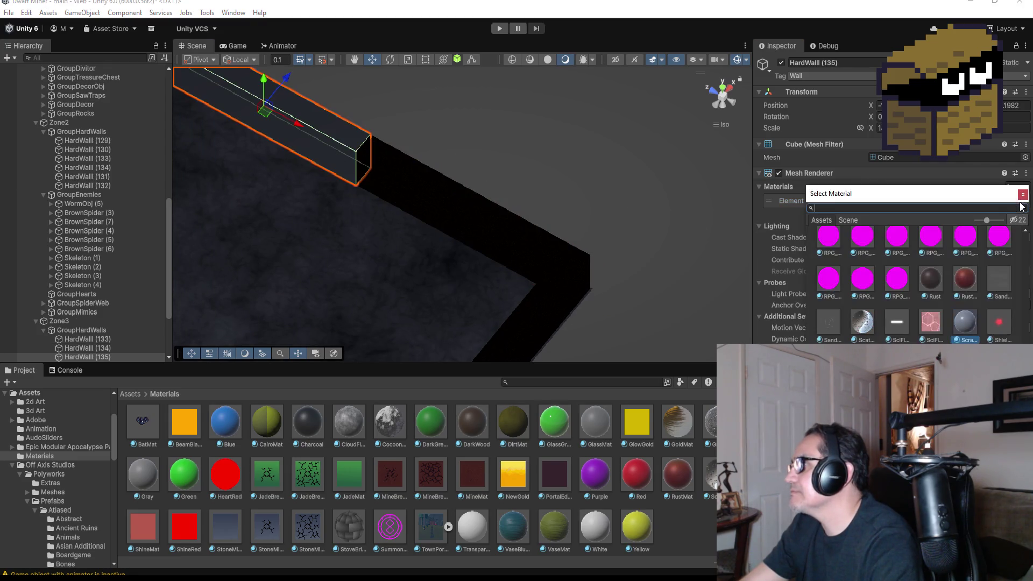
pyautogui.write('drt')
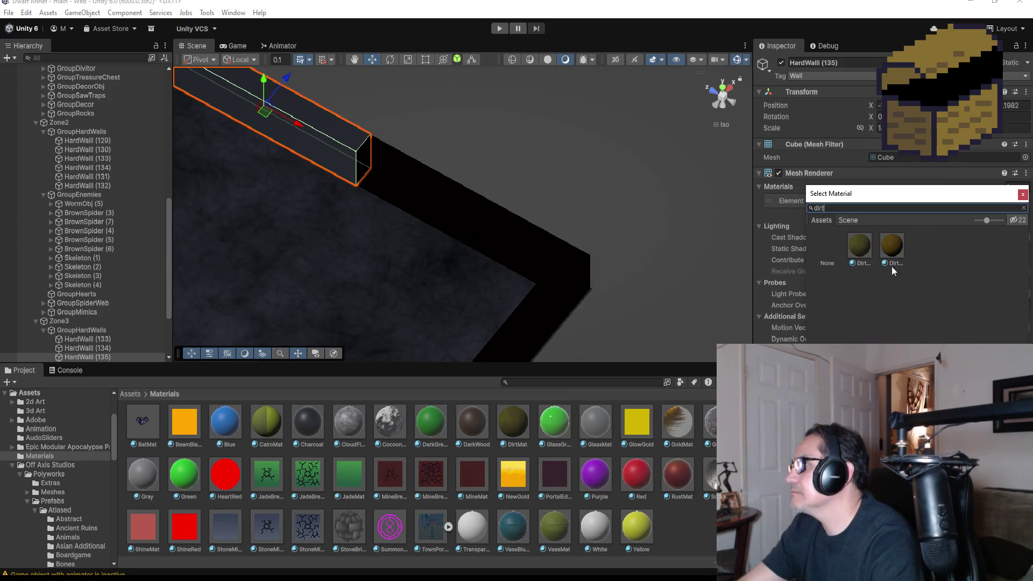
pyautogui.doubleClick(894, 245)
pyautogui.scroll(-3, 386, 251)
pyautogui.scroll(-2, 403, 227)
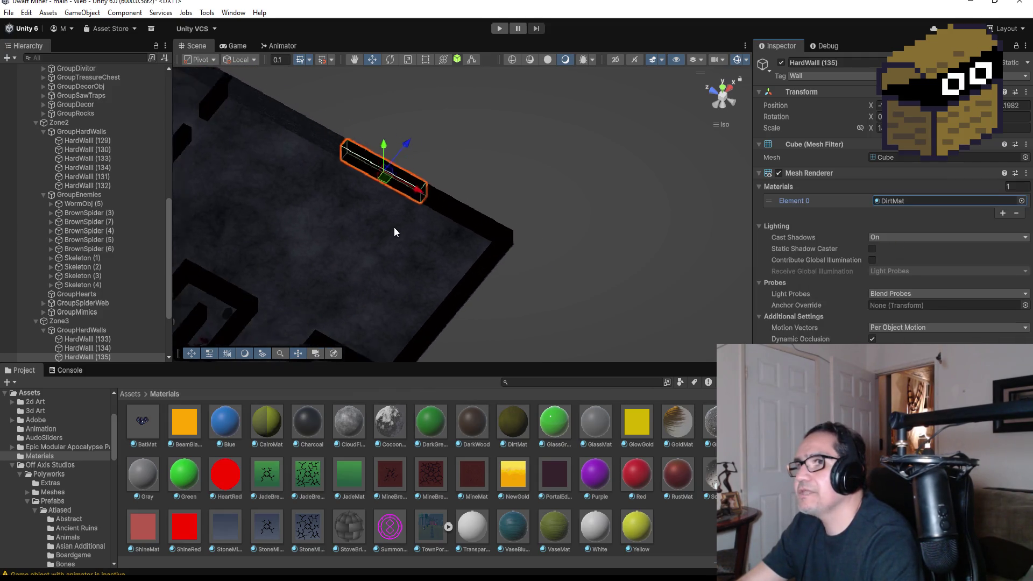
pyautogui.scroll(-2, 395, 230)
# - Select HardWall (133), then all three Zone3 hard walls together for a material change
pyautogui.click(348, 151)
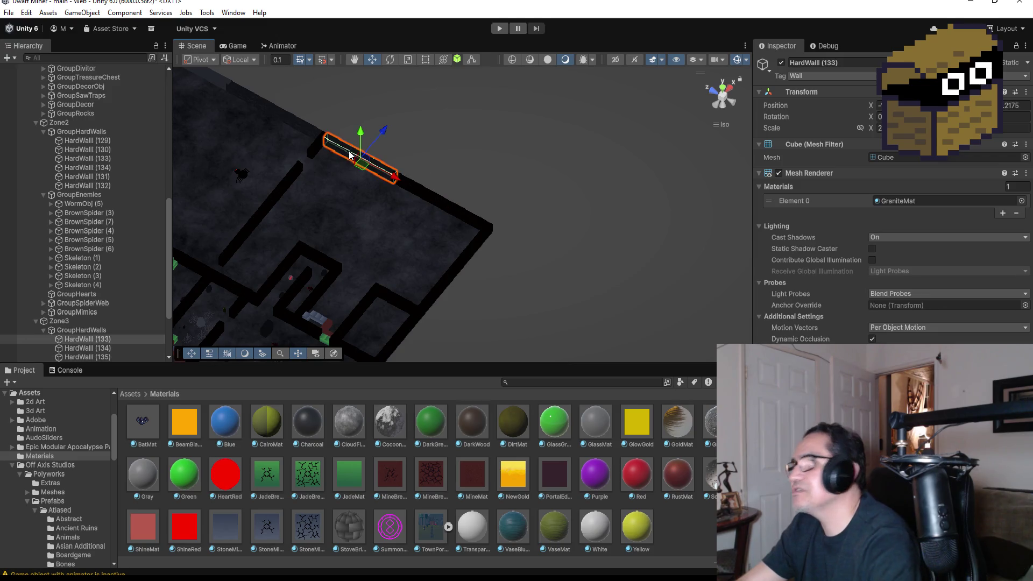
pyautogui.click(1021, 201)
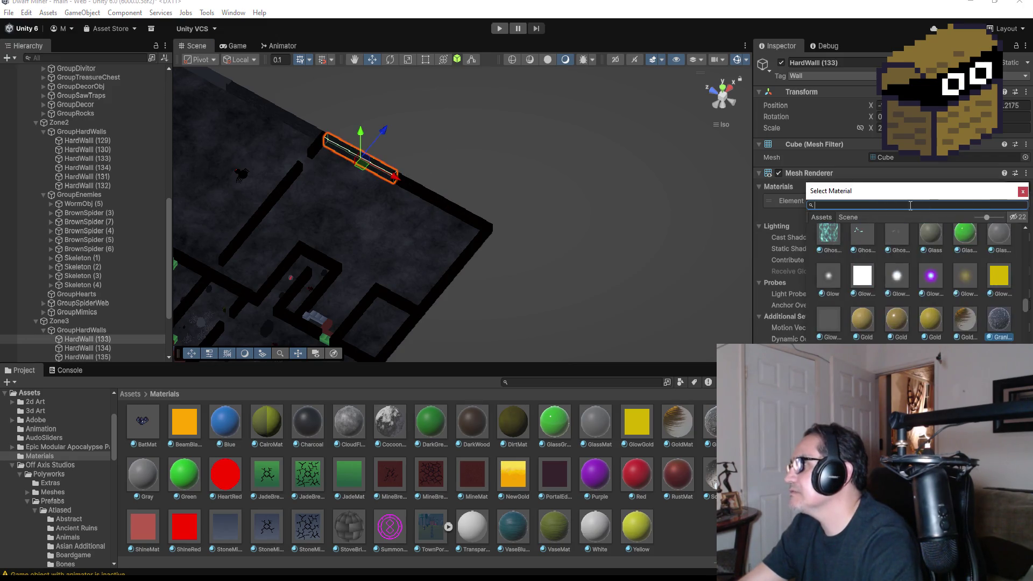
pyautogui.scroll(-10, 891, 204)
pyautogui.scroll(10, 890, 205)
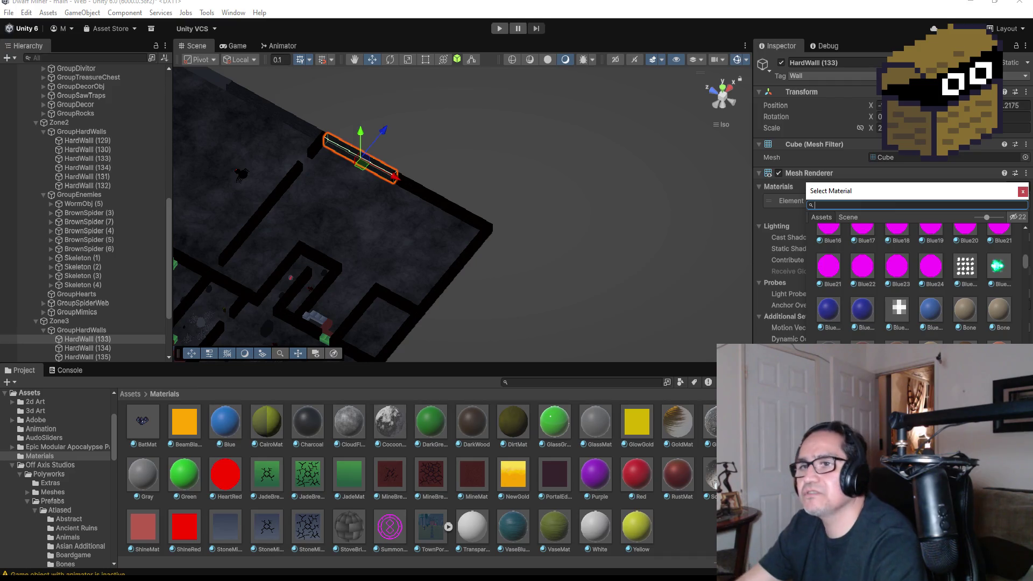
pyautogui.scroll(-4, 119, 327)
pyautogui.click(98, 257)
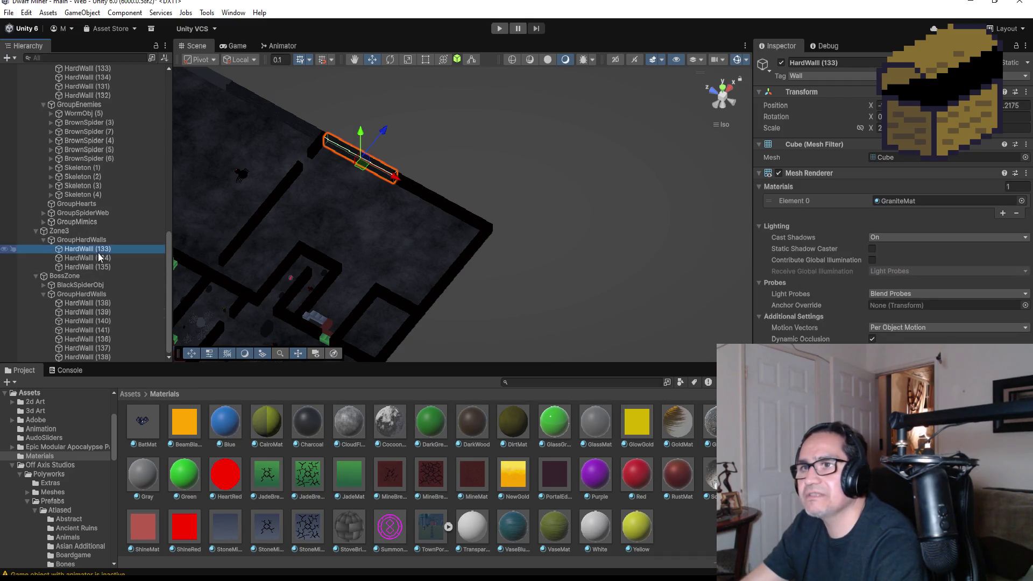
# - Apply DirtMat to the three selected Zone3 hard walls at once
pyautogui.click(1021, 201)
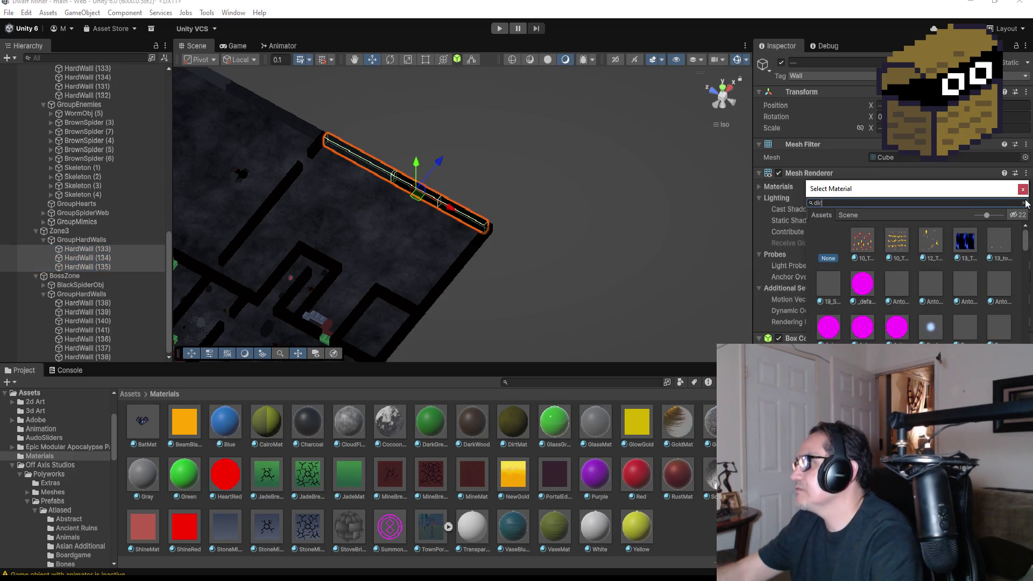
pyautogui.write('irt')
pyautogui.doubleClick(891, 245)
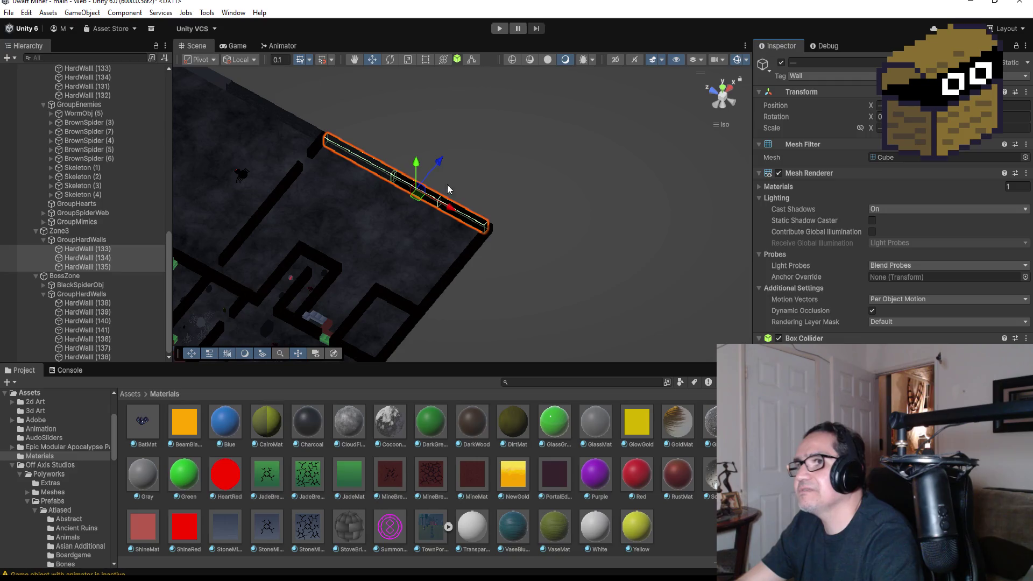
pyautogui.scroll(-3, 481, 197)
pyautogui.scroll(-2, 305, 125)
# - Select every BossZone hard wall, apply DirtMat to them, and select the floor Plane
pyautogui.click(288, 120)
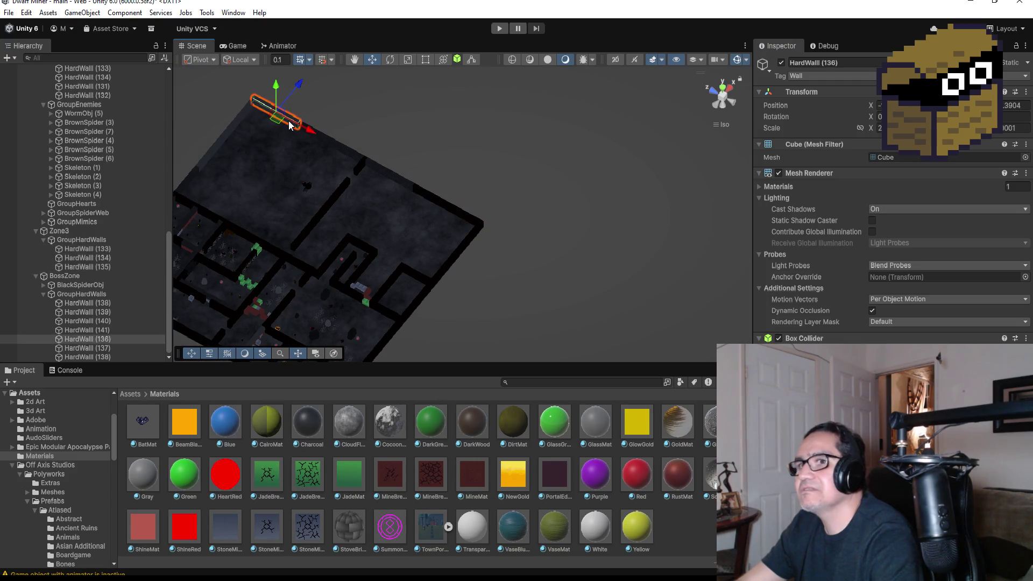
pyautogui.click(100, 304)
pyautogui.keyDown('shift'); pyautogui.click(95, 356); pyautogui.keyUp('shift')
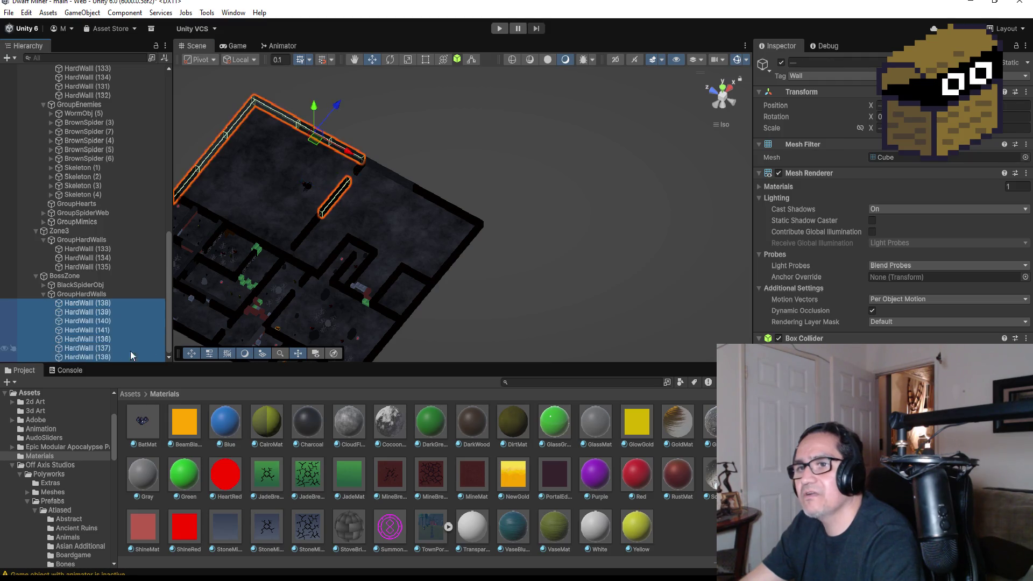
pyautogui.click(761, 187)
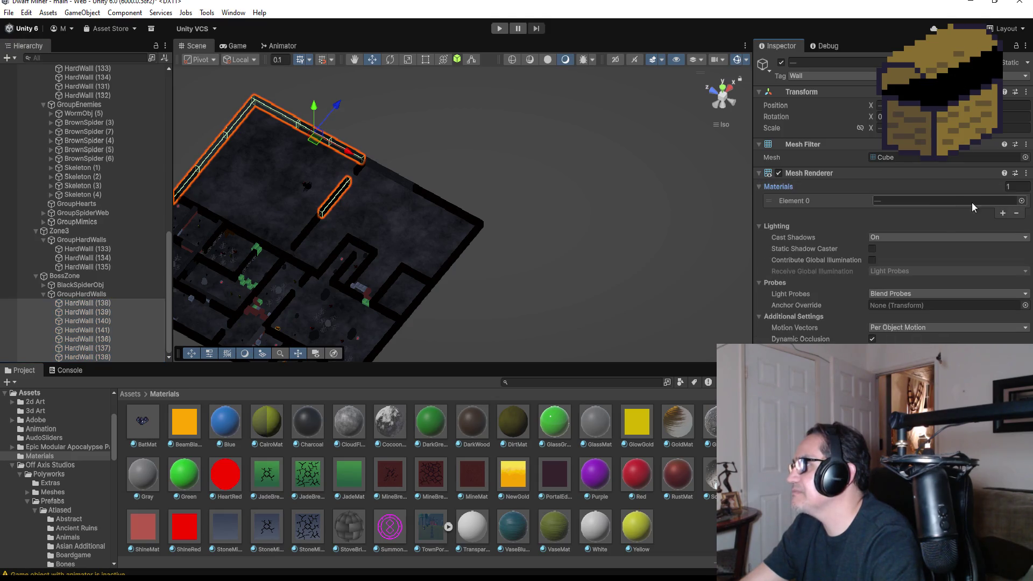
pyautogui.click(1022, 201)
pyautogui.write('dirt')
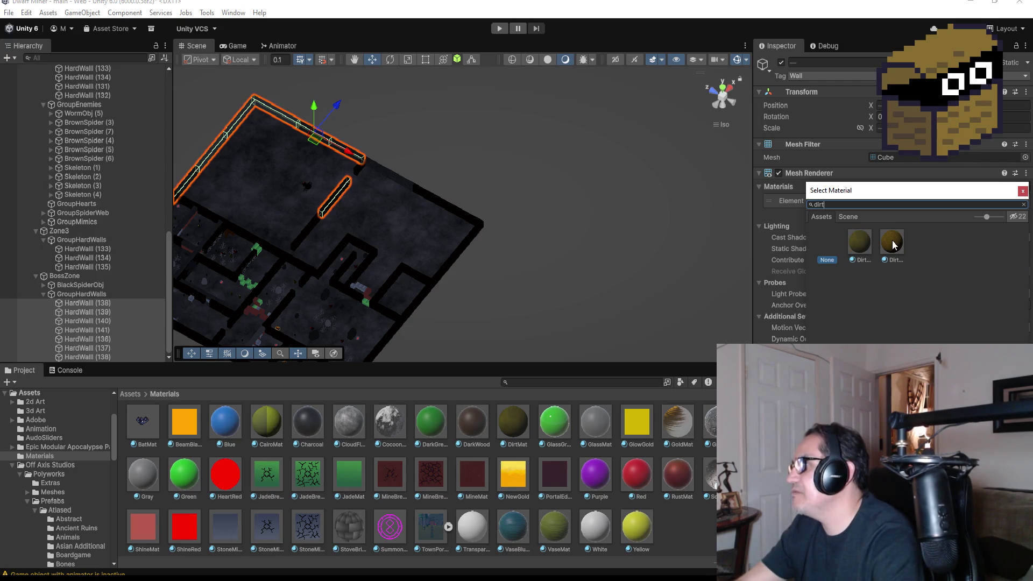
pyautogui.doubleClick(892, 244)
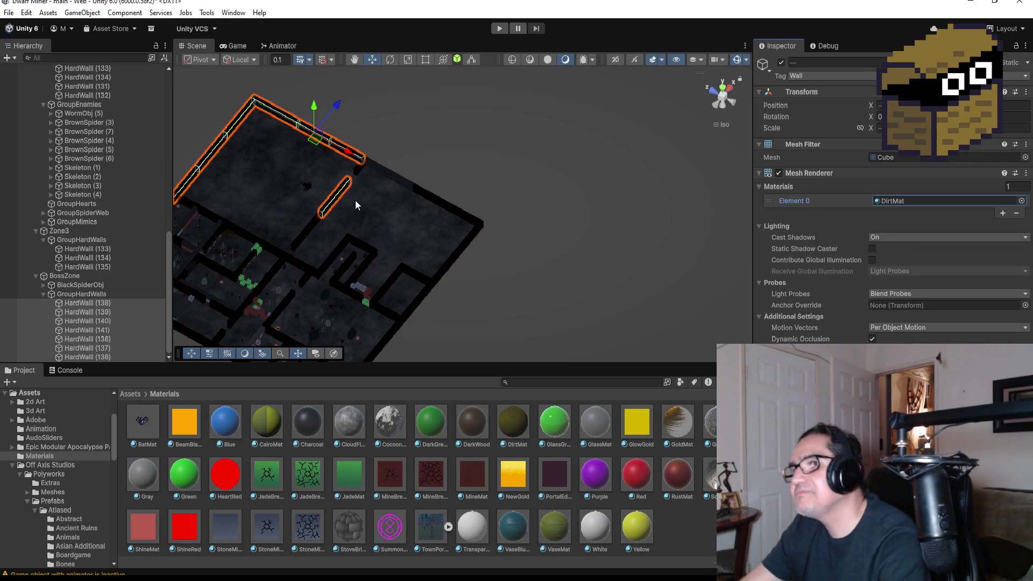
pyautogui.click(371, 199)
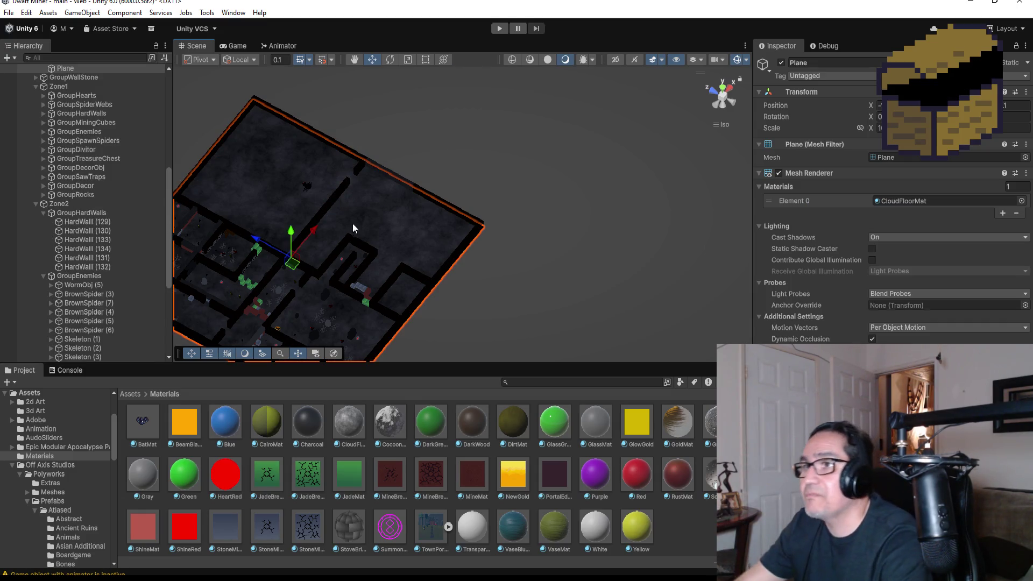
# - Frame the black spider's Body, then its pos, pos (1), pos (2) and pos (3) waypoints
pyautogui.click(310, 188)
pyautogui.press('f')
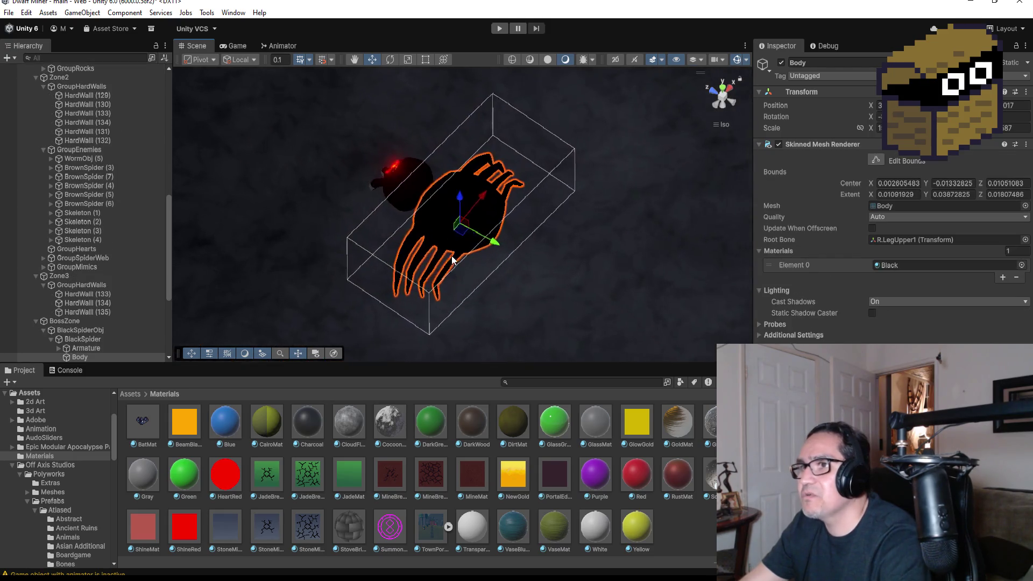
pyautogui.moveTo(548, 292); pyautogui.dragTo(279, 307)
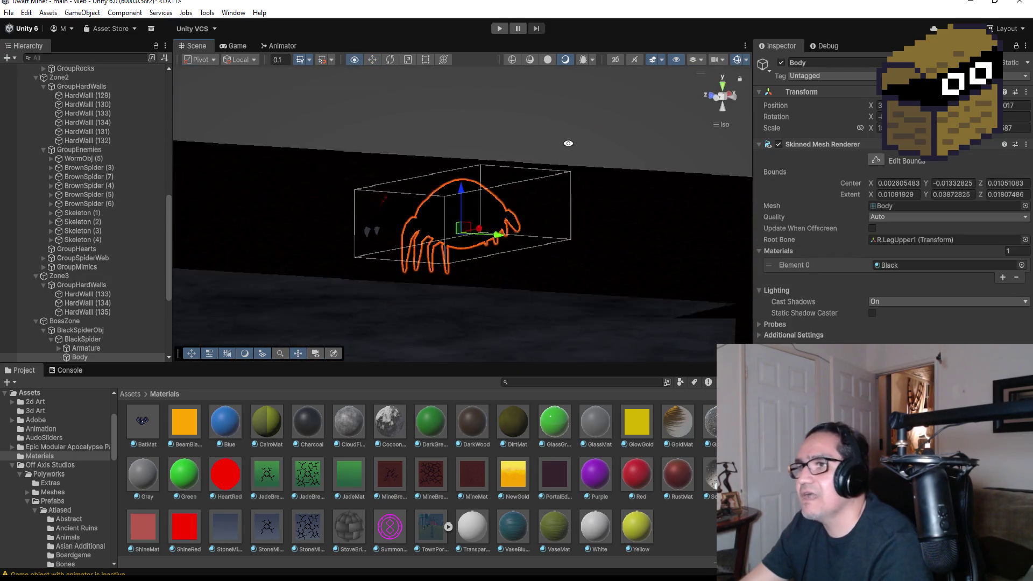
pyautogui.click(53, 339)
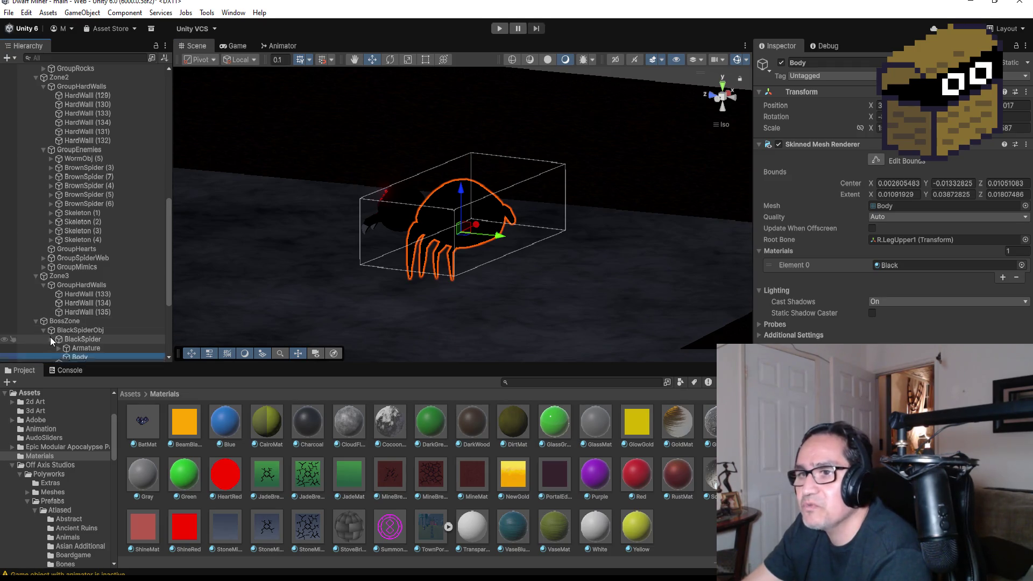
pyautogui.doubleClick(66, 349)
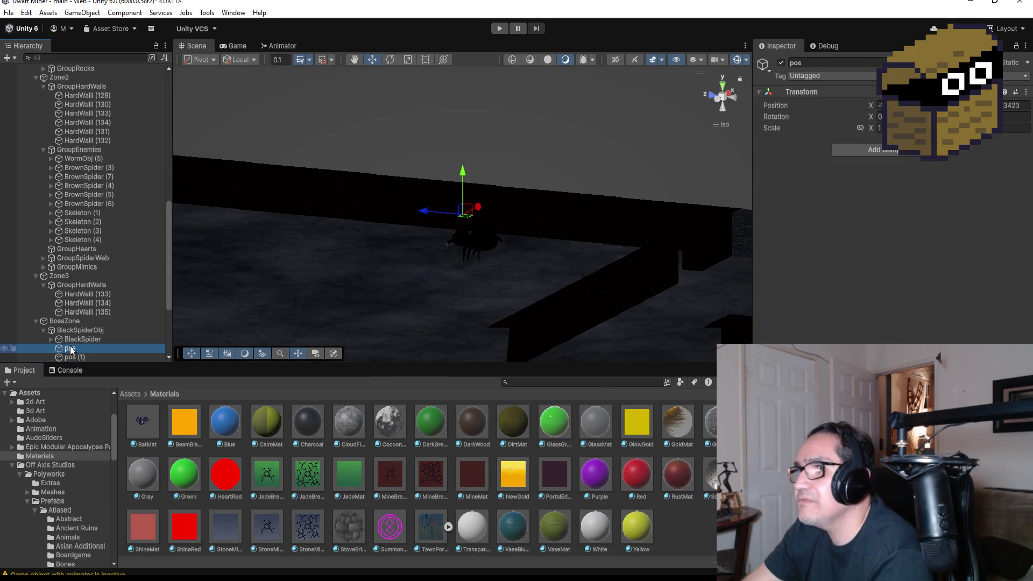
pyautogui.doubleClick(75, 358)
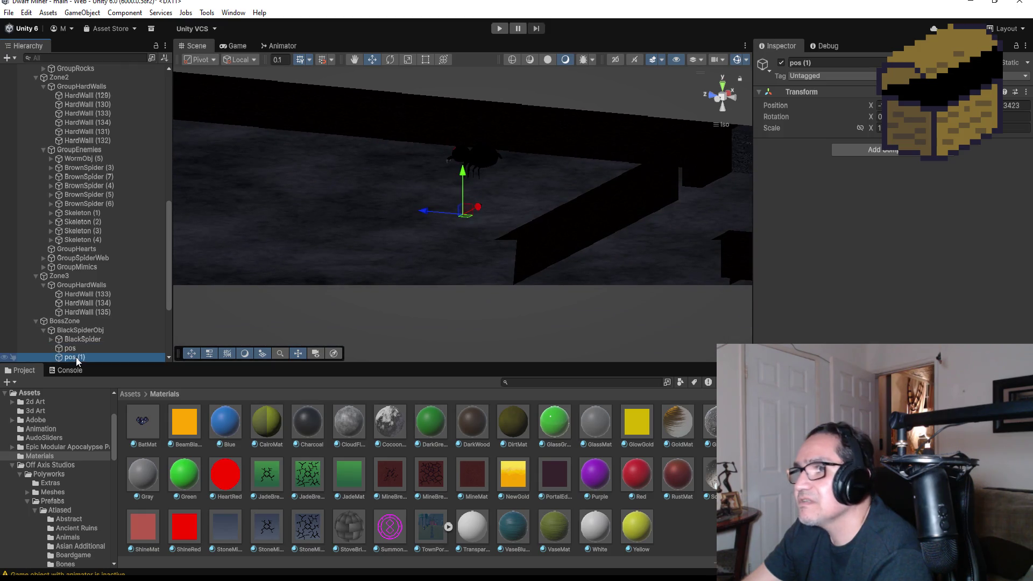
pyautogui.scroll(-2, 87, 352)
pyautogui.doubleClick(73, 300)
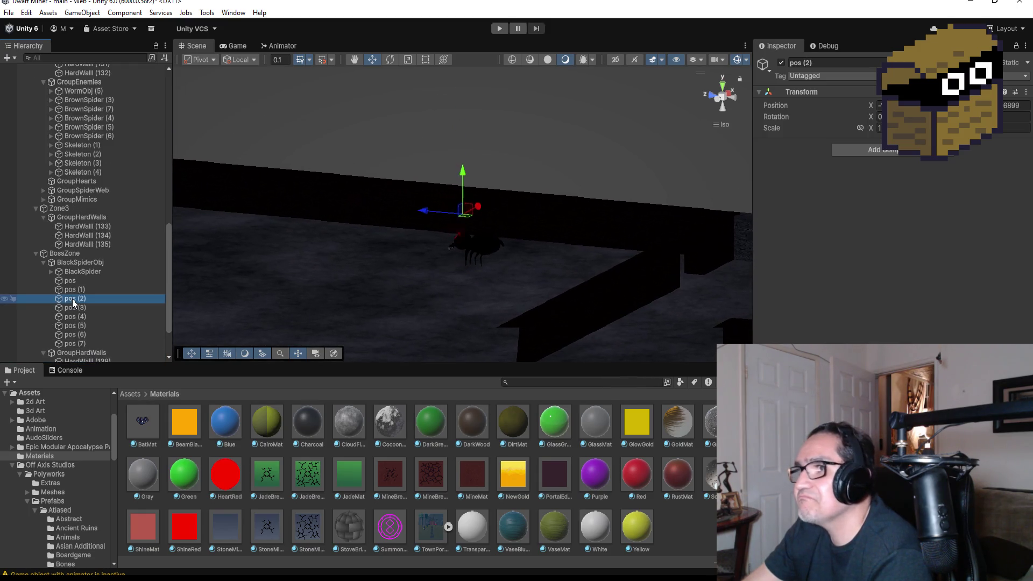
pyautogui.doubleClick(78, 307)
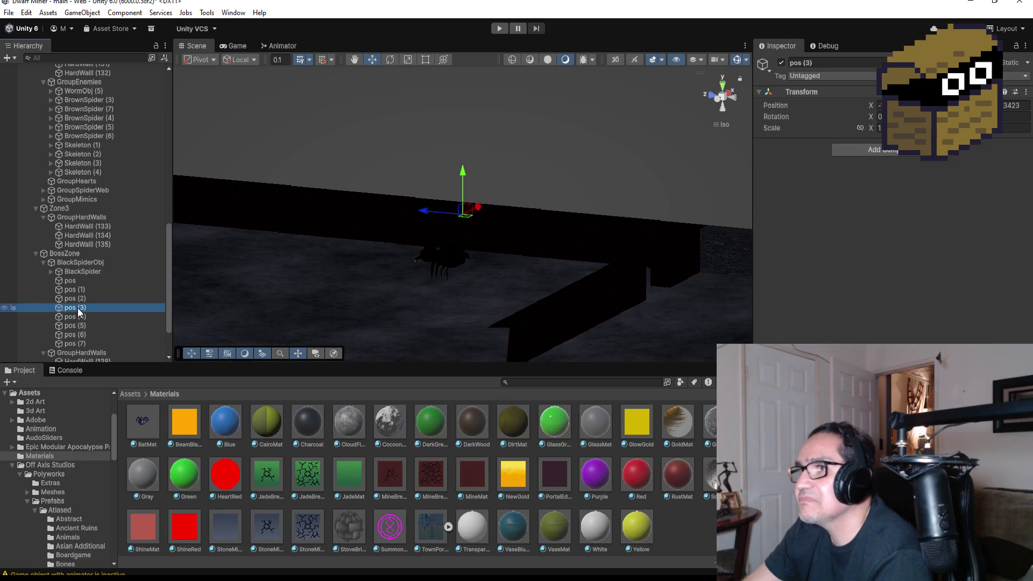
# - Frame waypoints pos (2), (3), (5), (6) and (7), then select BlackSpiderObj
pyautogui.doubleClick(93, 299)
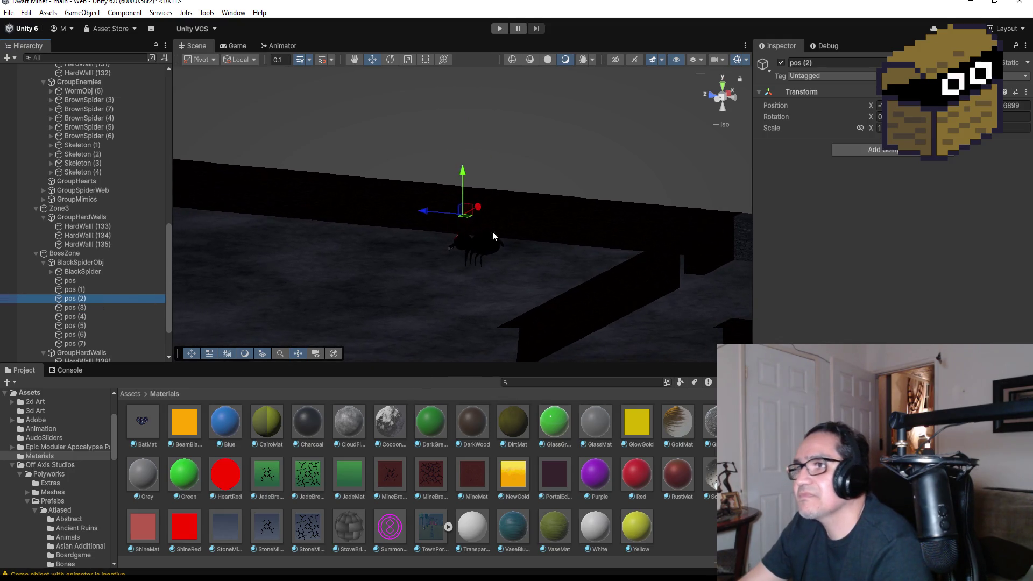
pyautogui.moveTo(556, 279)
pyautogui.mouseDown()
pyautogui.moveTo(624, 280)
pyautogui.moveTo(212, 335)
pyautogui.mouseUp()
pyautogui.doubleClick(82, 310)
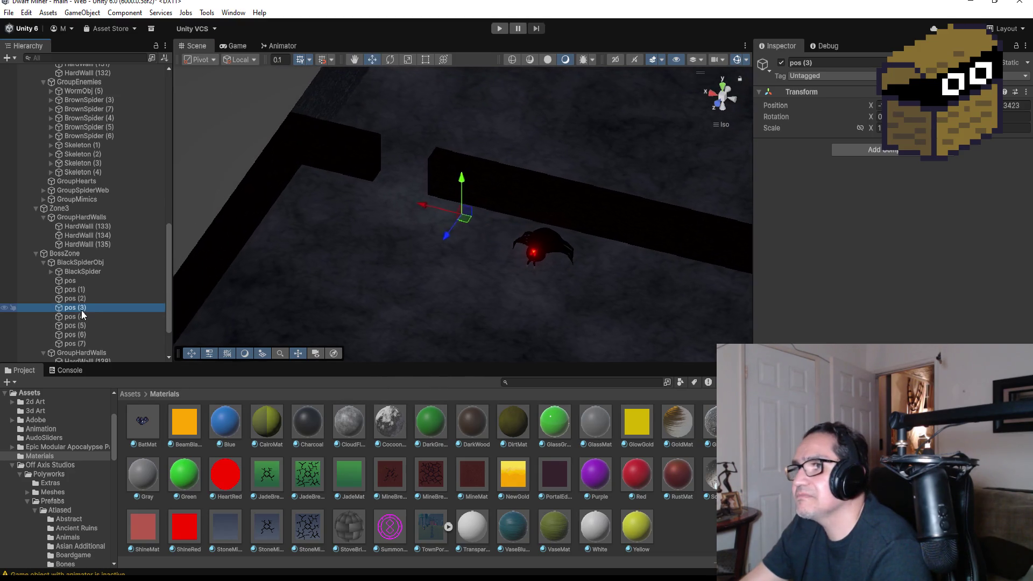
pyautogui.doubleClick(82, 326)
pyautogui.doubleClick(80, 337)
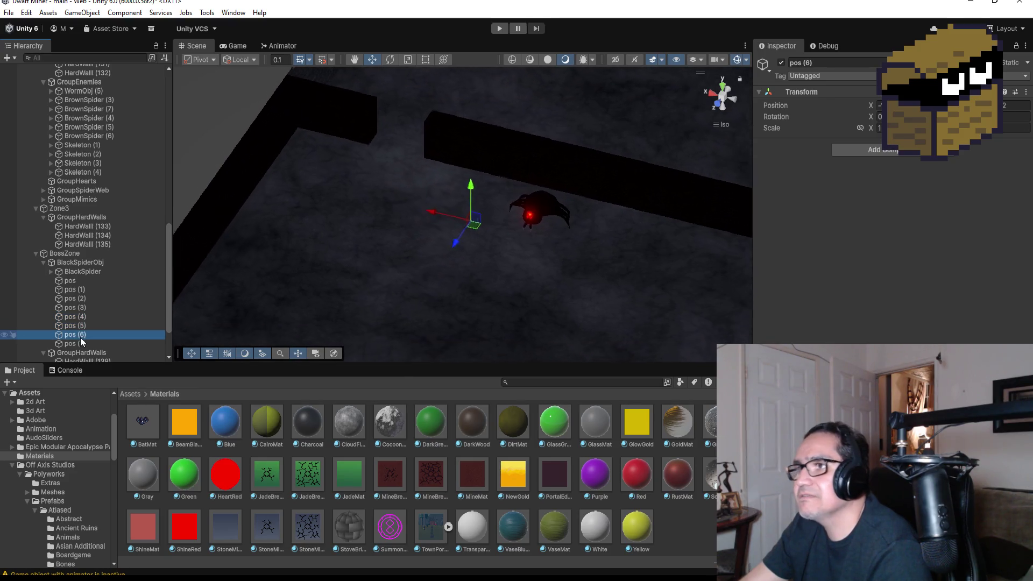
pyautogui.doubleClick(80, 345)
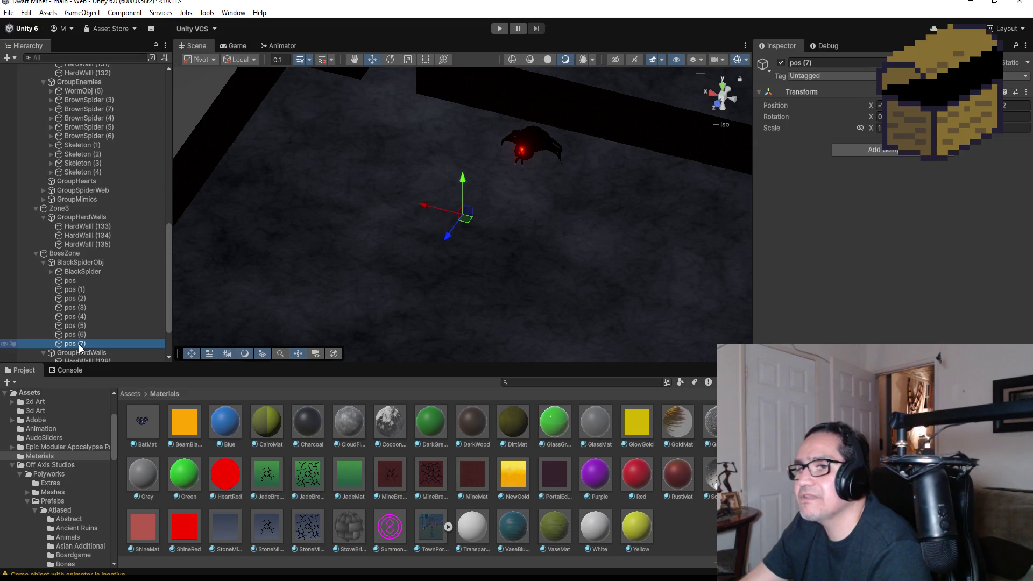
pyautogui.scroll(-2, 91, 331)
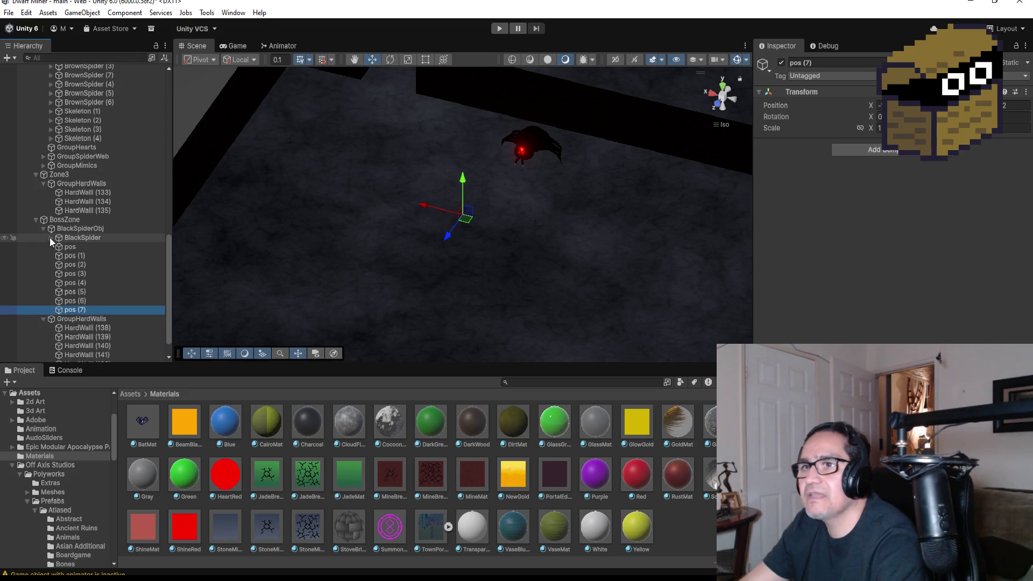
pyautogui.click(61, 228)
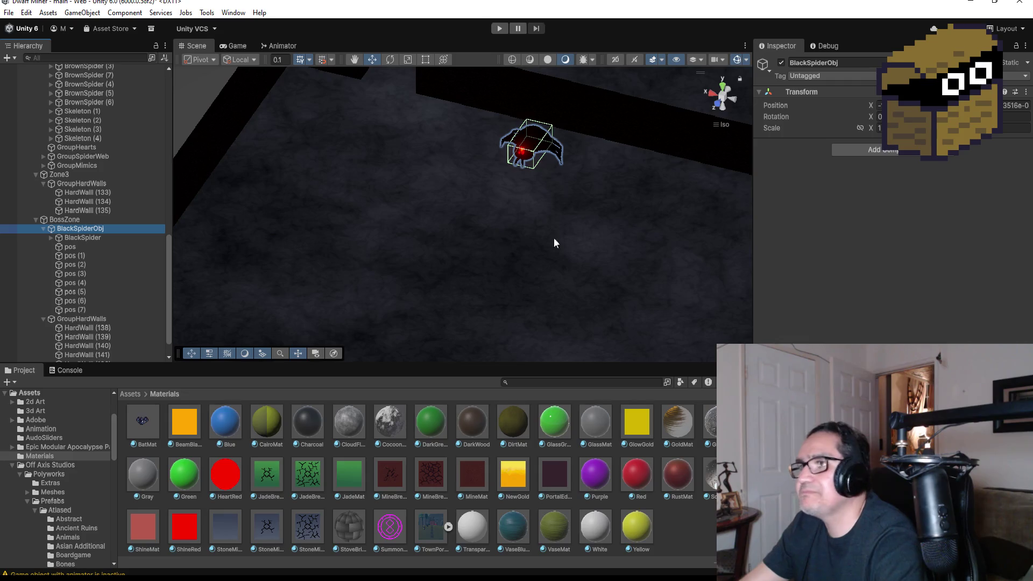
pyautogui.scroll(-3, 807, 275)
pyautogui.scroll(-3, 864, 311)
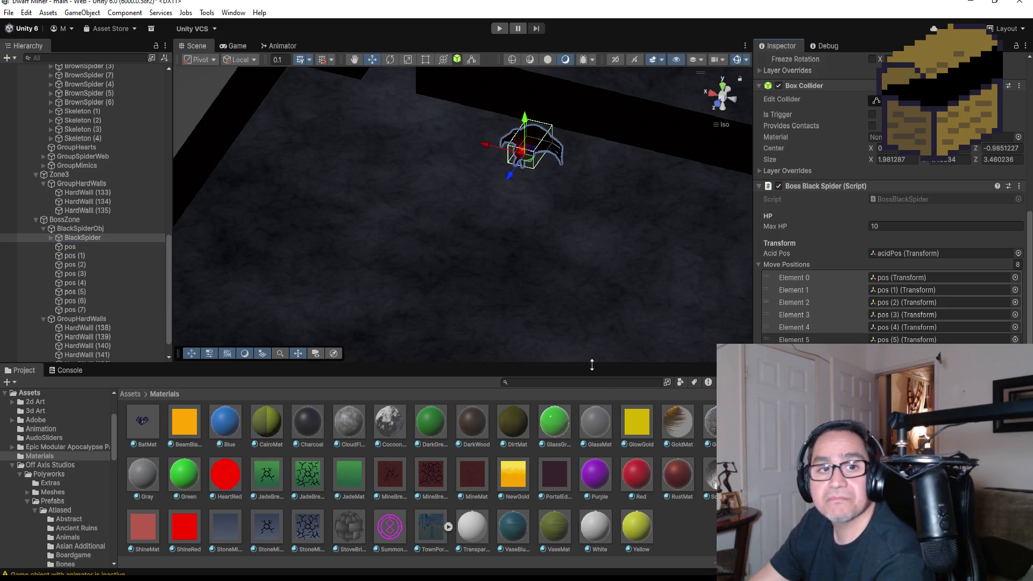
# - Start play-testing the level from the toolbar Play button
pyautogui.click(499, 31)
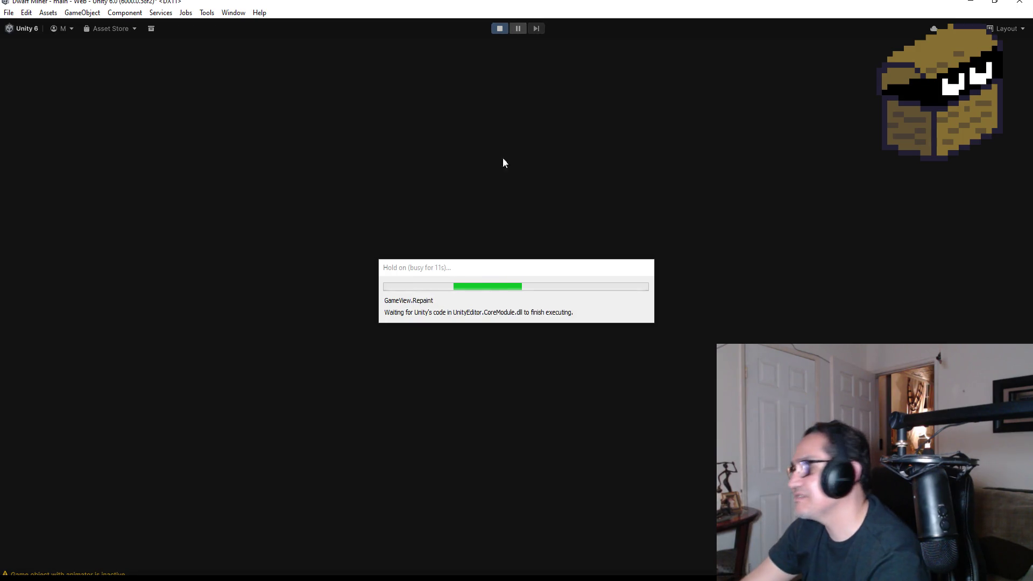
# - Dismiss the start menu and walk down the red corridor to collect the gold
pyautogui.press('Escape')
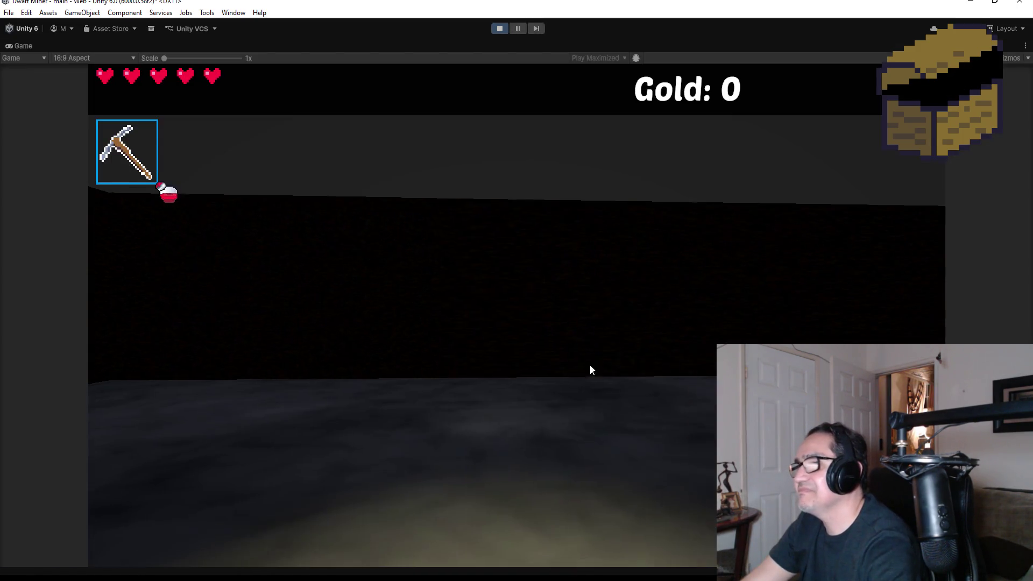
pyautogui.press('2')
pyautogui.press('w')
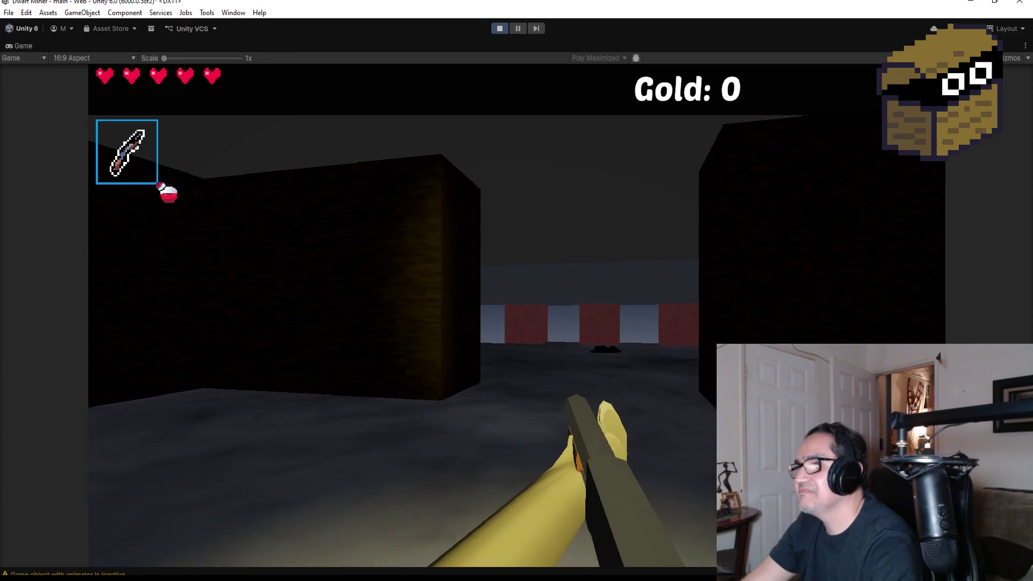
pyautogui.press('w')
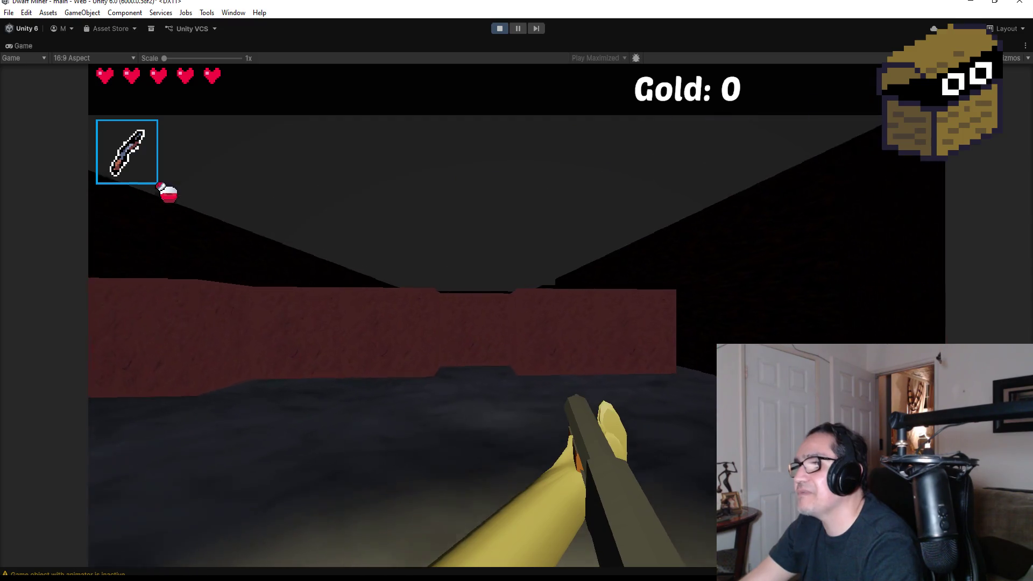
pyautogui.press('1')
pyautogui.press('w')
pyautogui.press('w')
pyautogui.press('d')
pyautogui.press('w')
# - Cast green spells at the boulder and shoot the approaching spider until it burns
pyautogui.press('2')
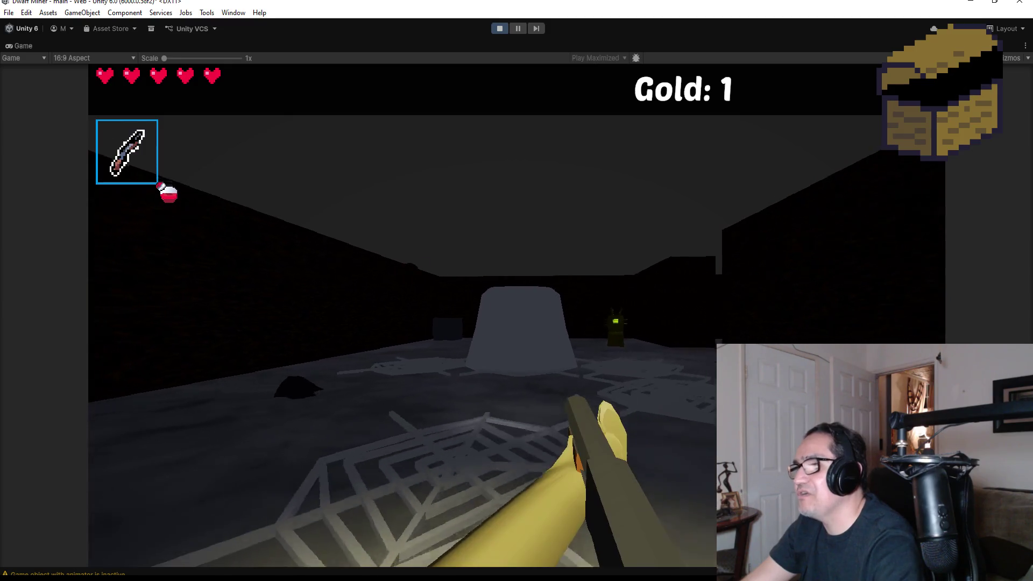
pyautogui.press('w')
pyautogui.click(517, 317)
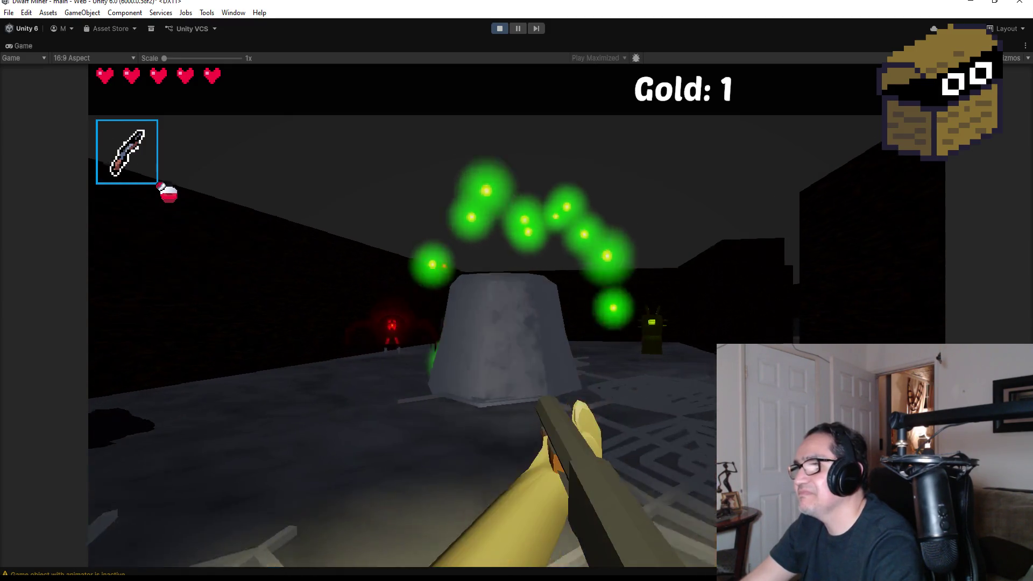
pyautogui.click(517, 316)
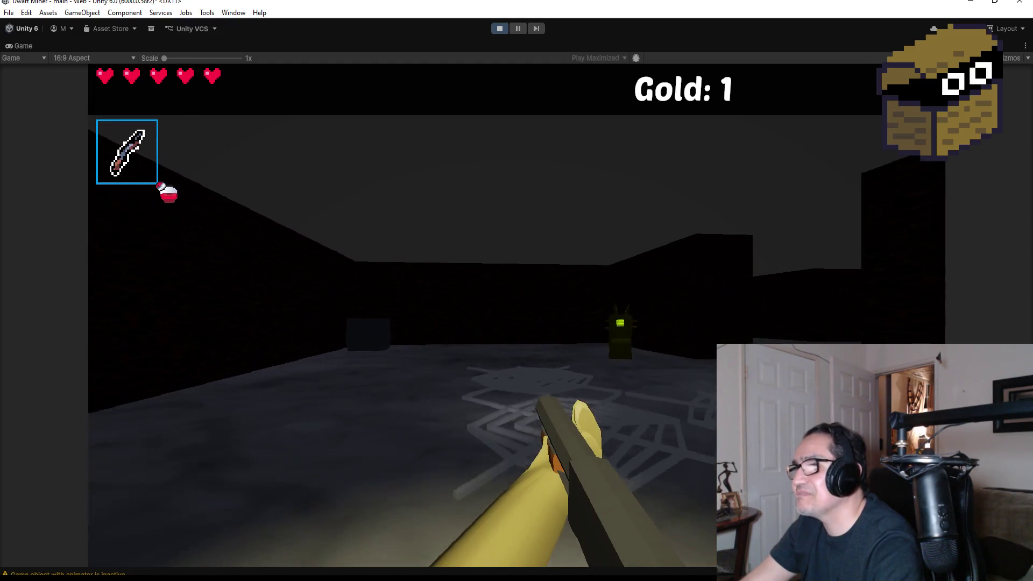
pyautogui.click(517, 317)
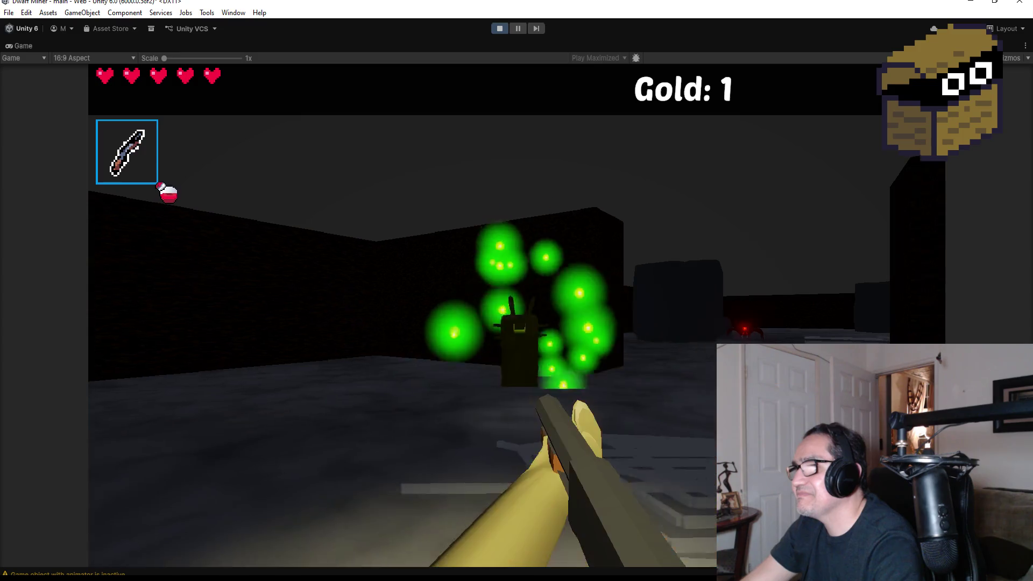
pyautogui.click(517, 317)
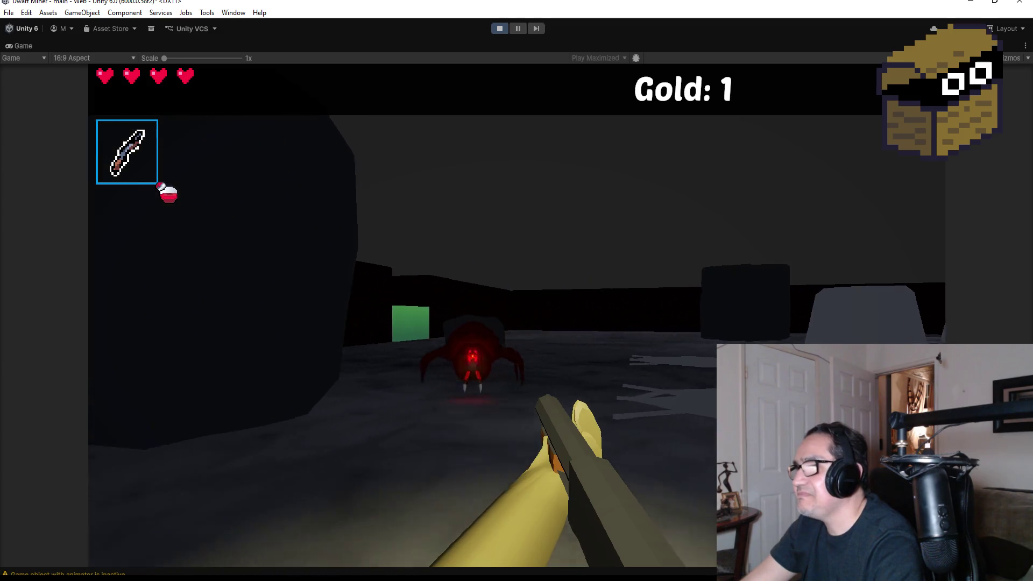
pyautogui.click(517, 316)
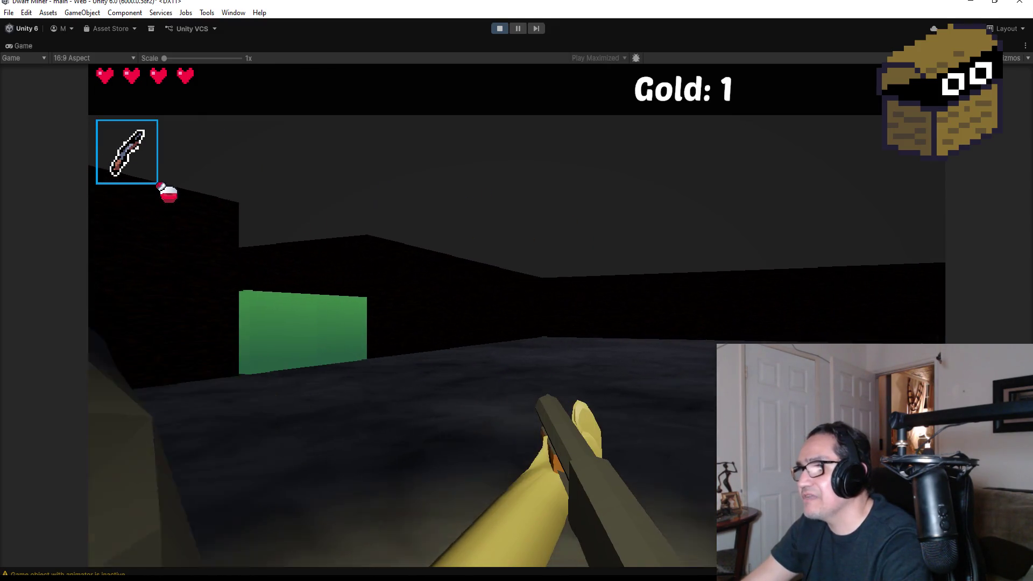
# - Break the green block with the pickaxe, then shoot the spider in the red corridor
pyautogui.press('1')
pyautogui.press('w')
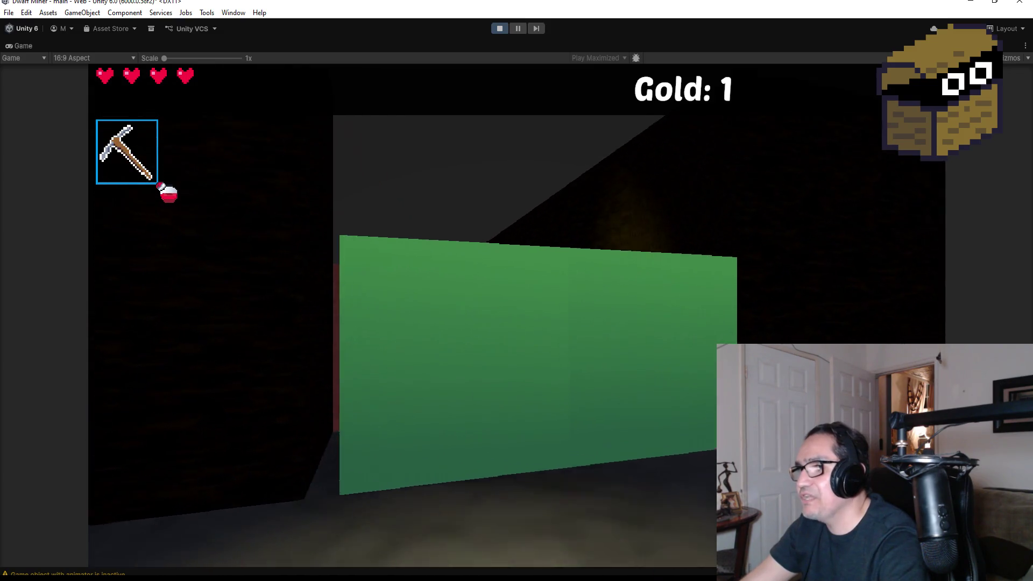
pyautogui.click(517, 315)
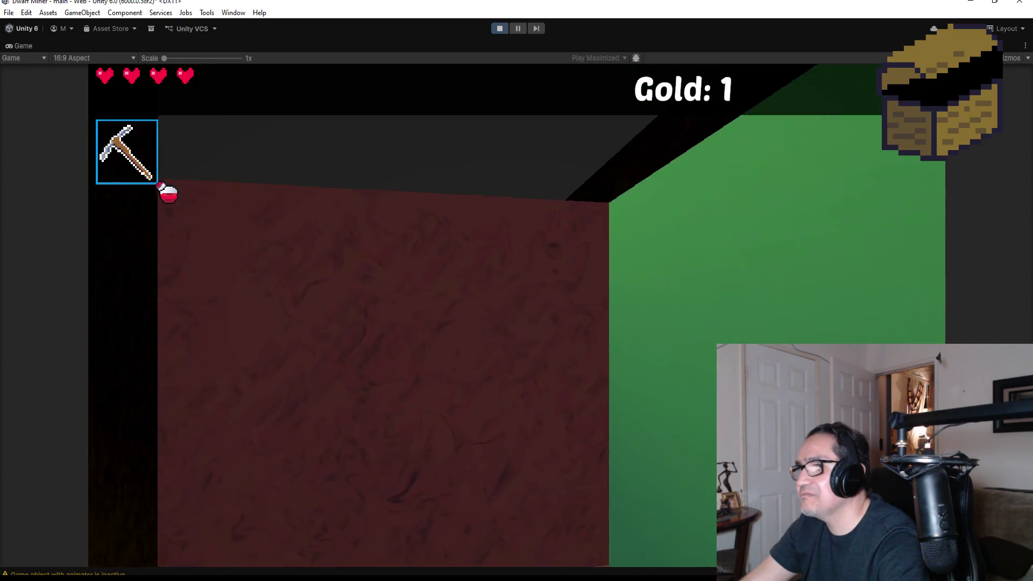
pyautogui.click(516, 315)
pyautogui.press('w')
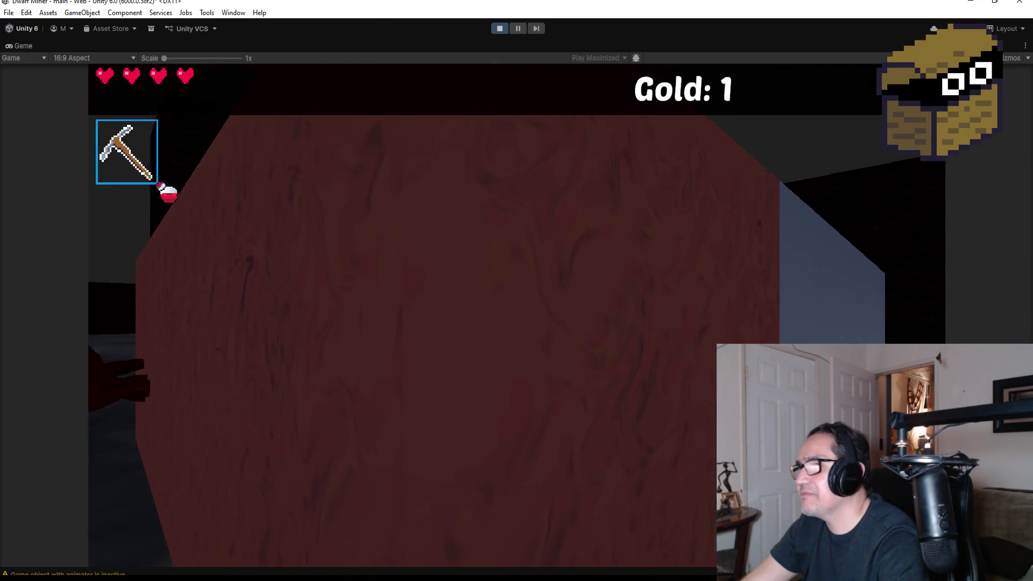
pyautogui.press('2')
pyautogui.click(517, 315)
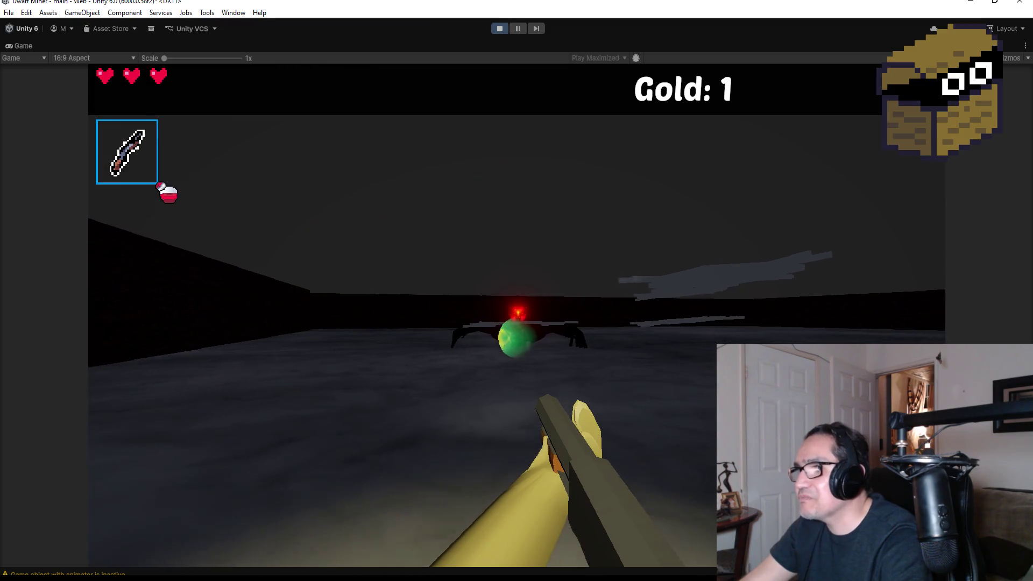
# - Fire fireballs at the black spider boss, then pause and stop the play-test
pyautogui.click(517, 317)
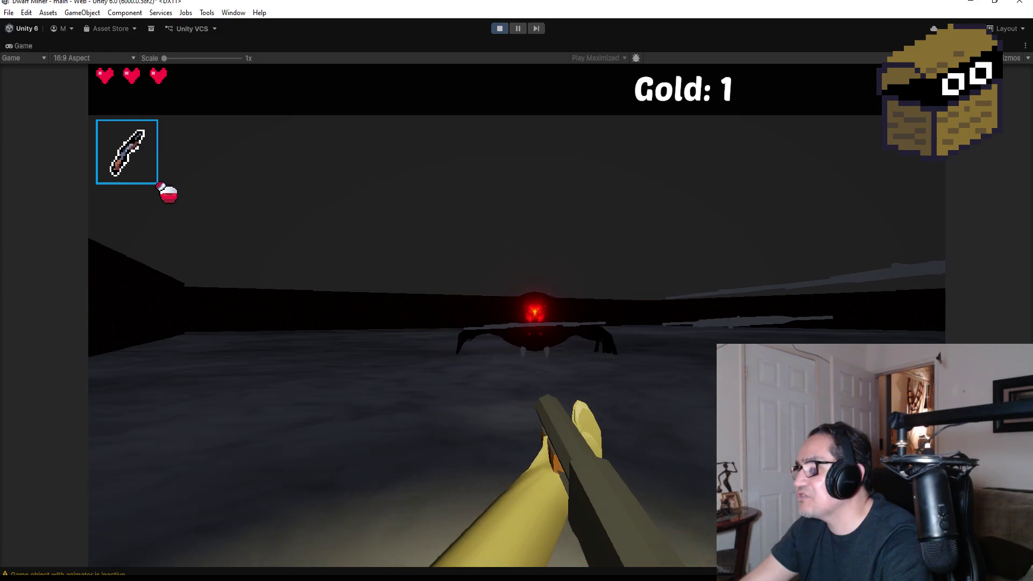
pyautogui.click(517, 316)
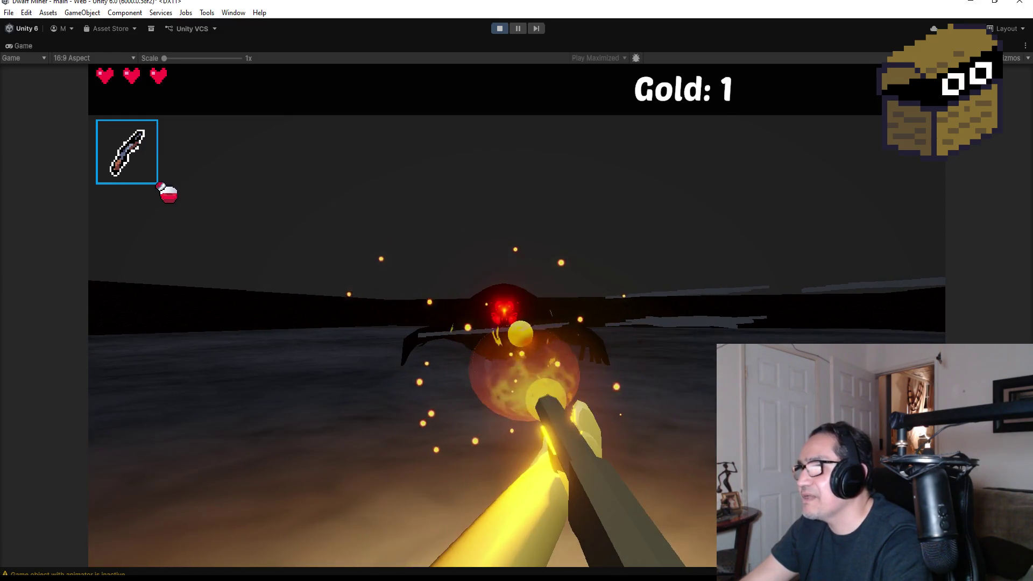
pyautogui.click(516, 317)
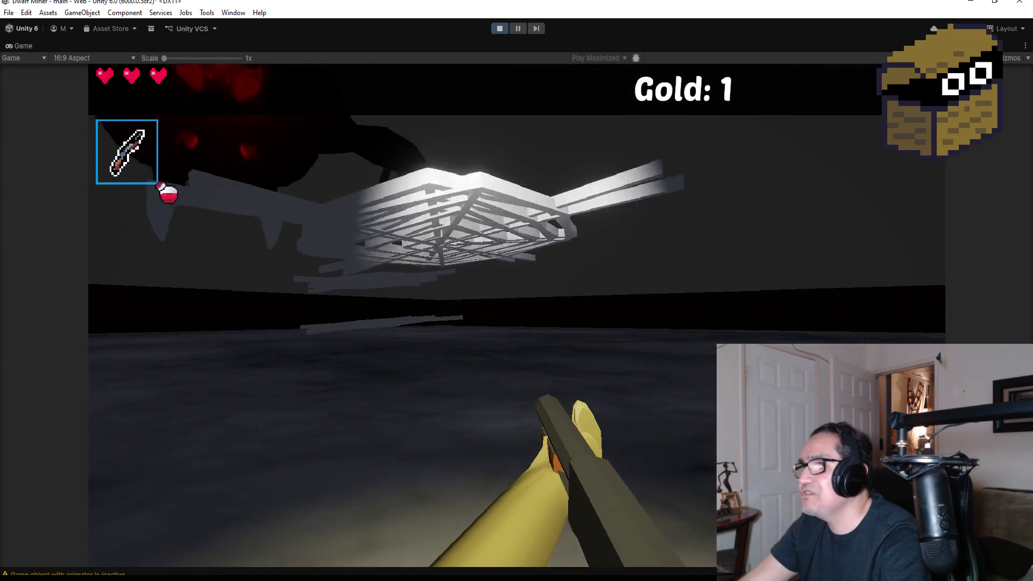
pyautogui.click(516, 317)
pyautogui.click(516, 317)
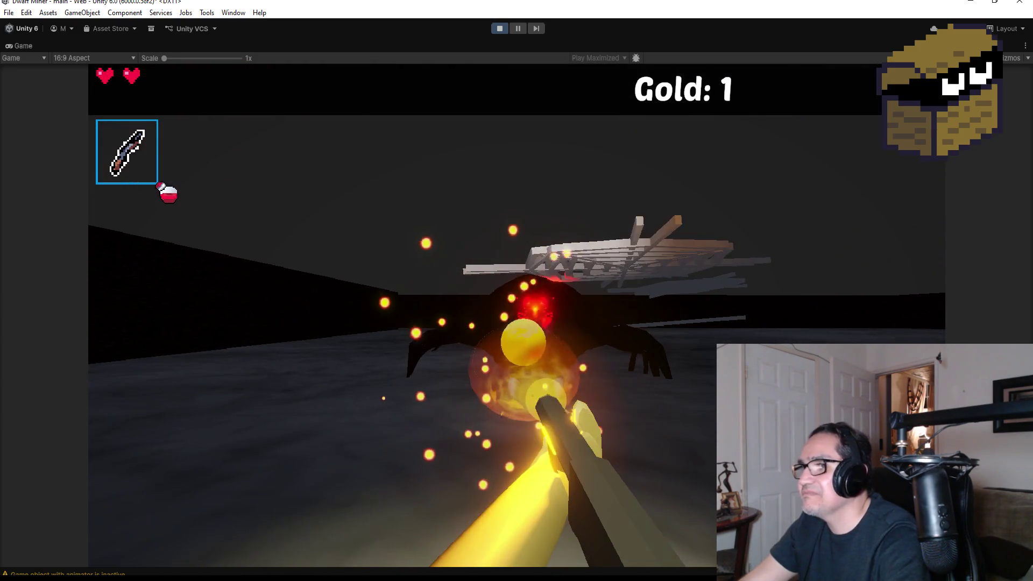
pyautogui.click(516, 316)
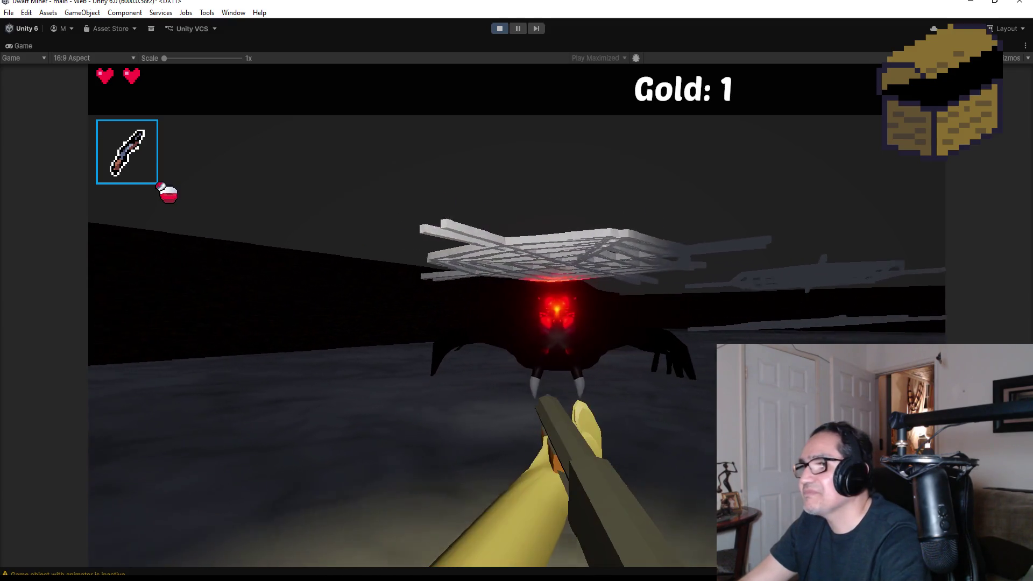
pyautogui.click(516, 317)
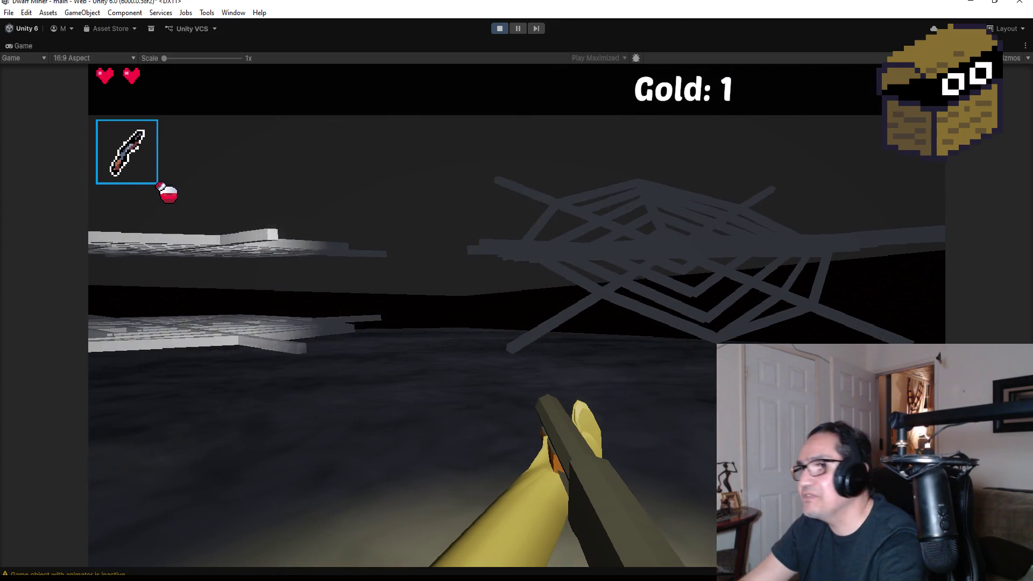
pyautogui.press('Escape')
pyautogui.click(500, 28)
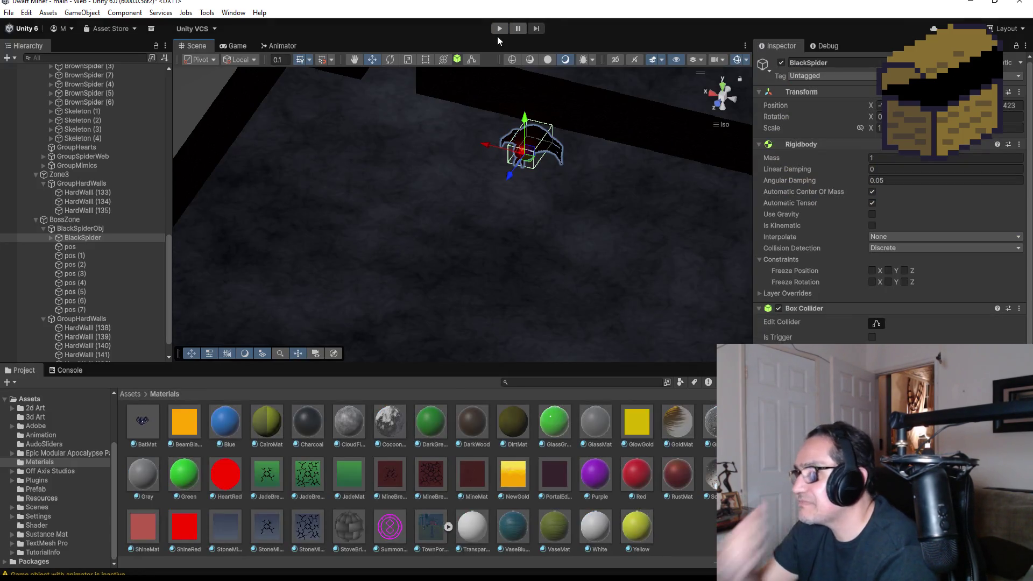
pyautogui.scroll(-2, 548, 185)
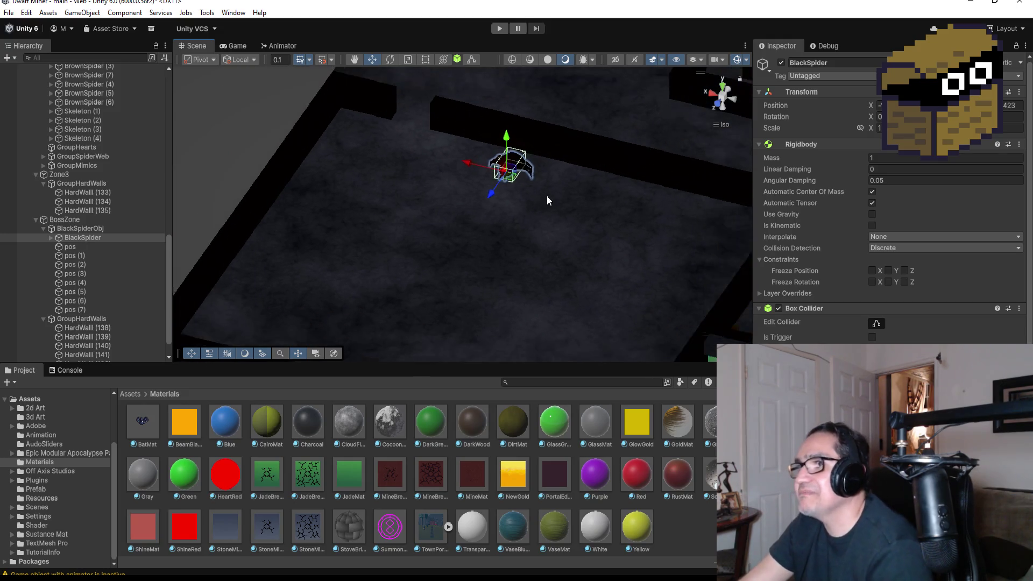
pyautogui.scroll(-3, 546, 196)
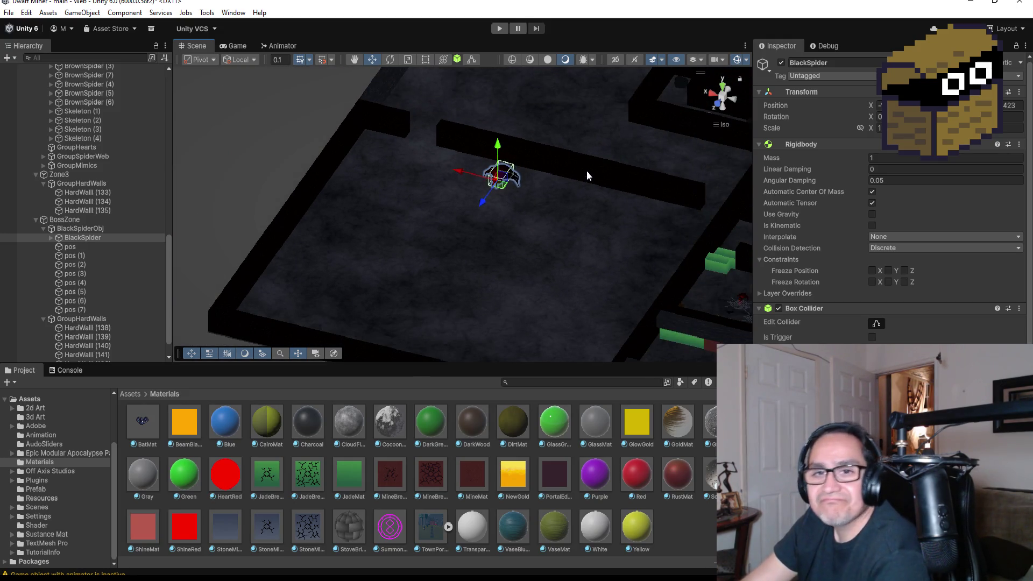
pyautogui.scroll(-2, 526, 145)
pyautogui.scroll(-2, 455, 143)
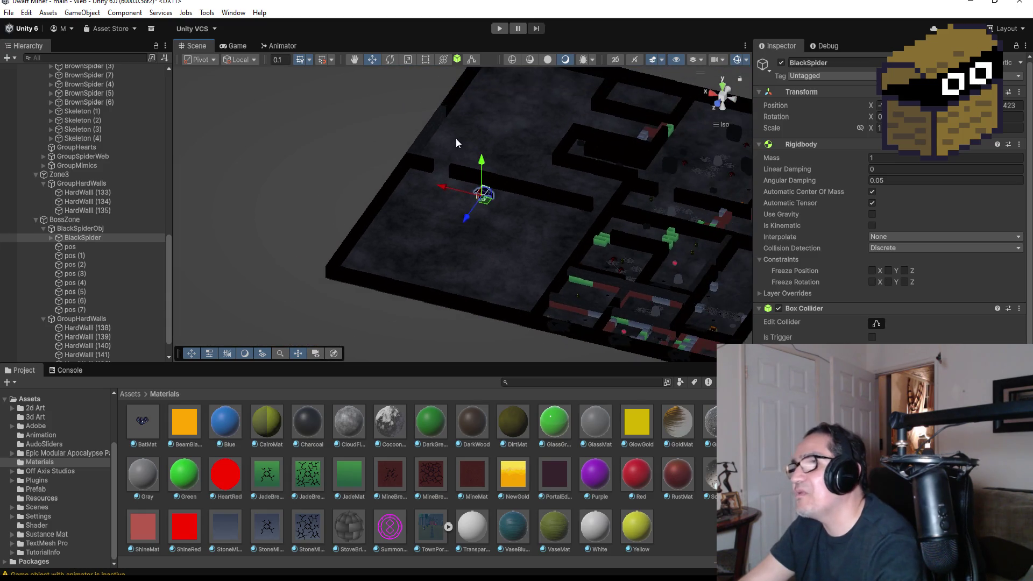
pyautogui.click(427, 128)
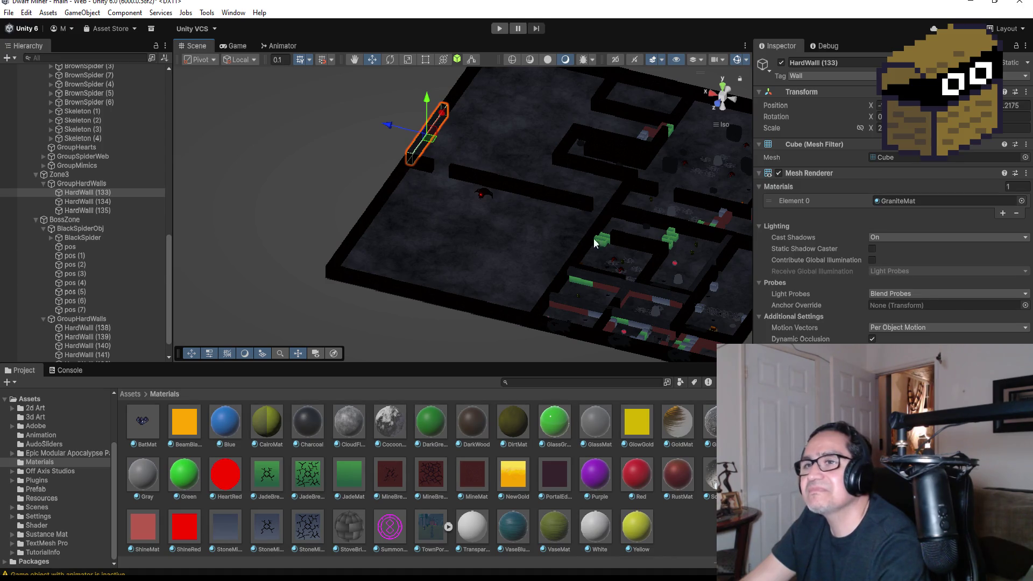
# - Replace GraniteMat with DirtMat on the Zone3 hard wall and turn the view to the level
pyautogui.click(1021, 201)
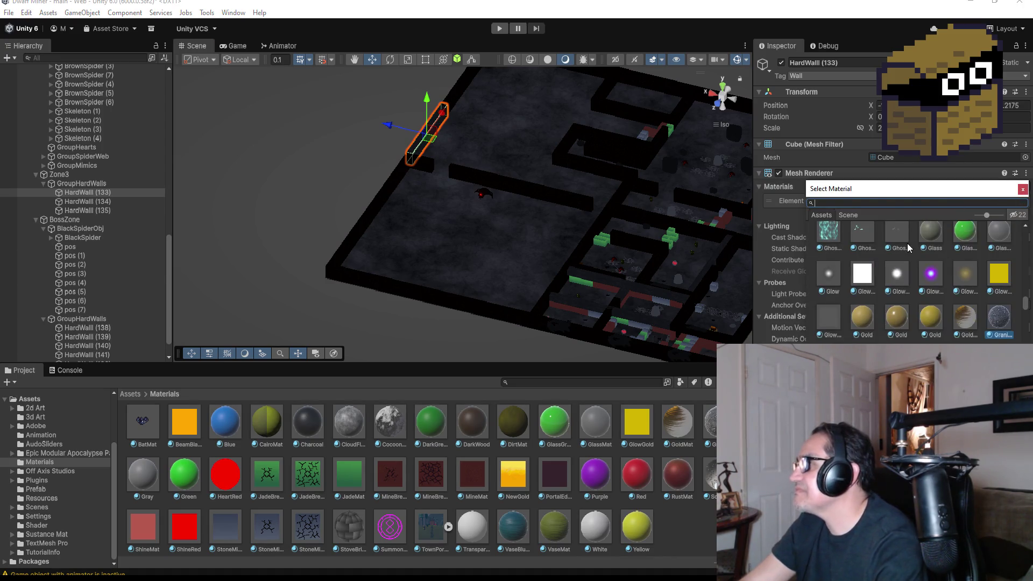
pyautogui.write('dirt')
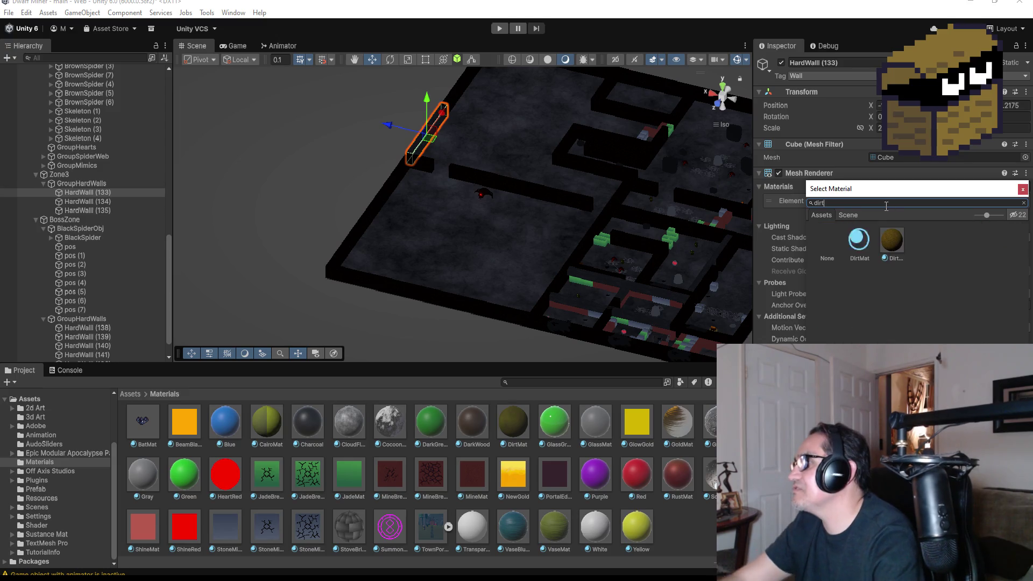
pyautogui.doubleClick(891, 240)
pyautogui.moveTo(491, 211)
pyautogui.mouseDown()
pyautogui.moveTo(607, 208)
pyautogui.moveTo(455, 189)
pyautogui.mouseUp()
pyautogui.scroll(3, 455, 188)
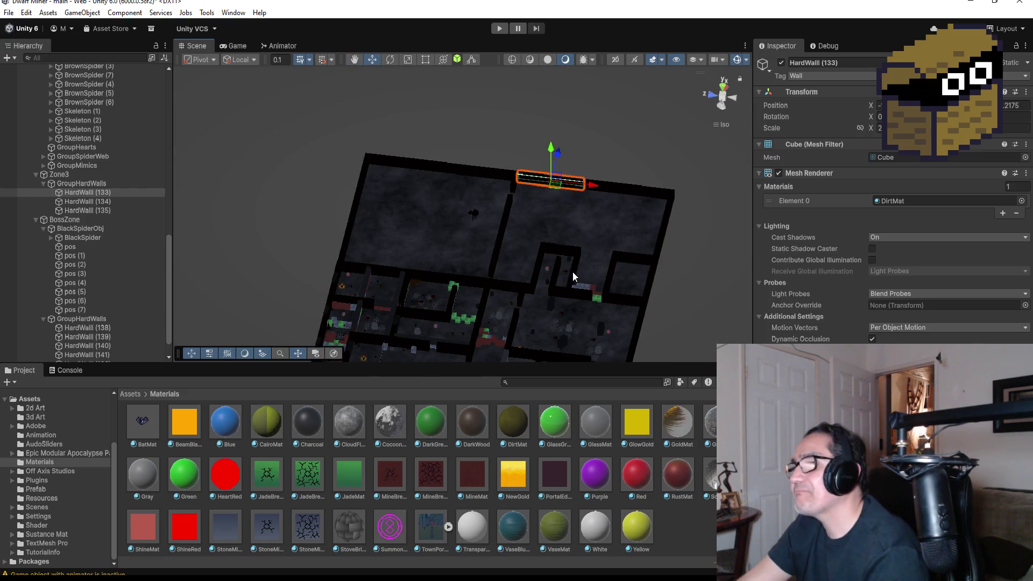
pyautogui.scroll(-1, 572, 276)
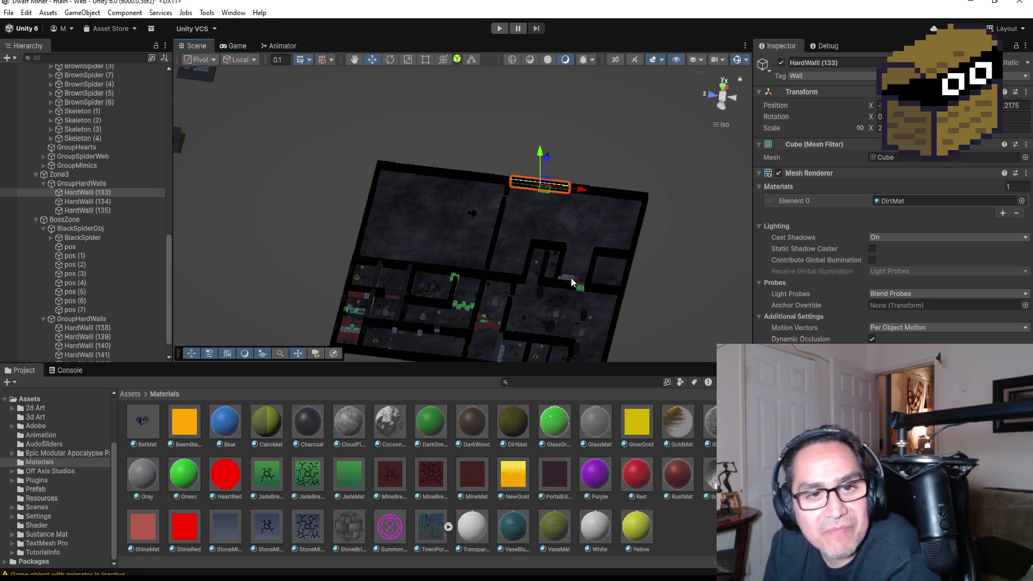
pyautogui.scroll(-3, 568, 283)
pyautogui.scroll(-2, 562, 265)
pyautogui.scroll(-2, 429, 245)
pyautogui.scroll(-2, 336, 195)
pyautogui.scroll(-1, 323, 188)
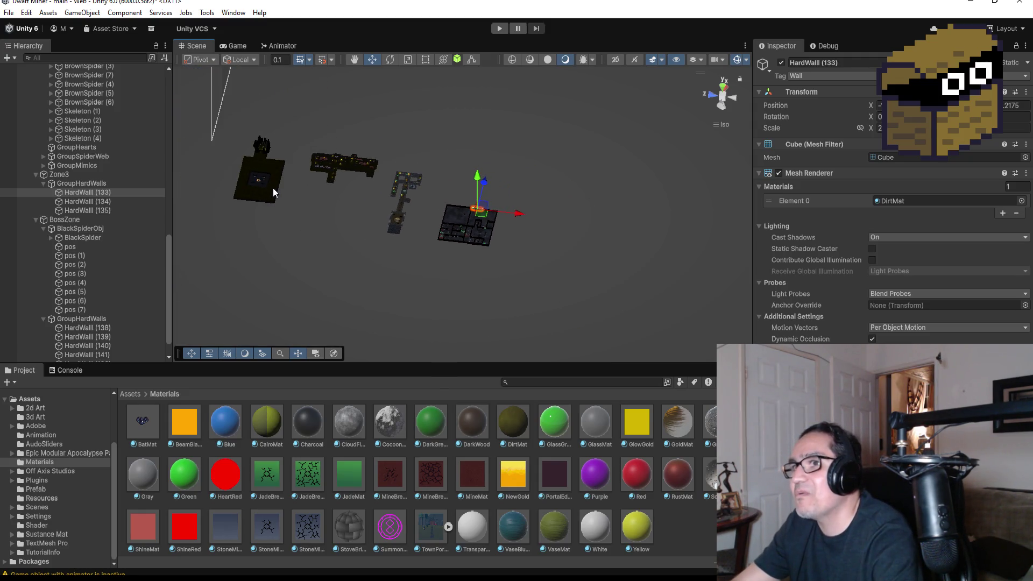
pyautogui.click(264, 176)
pyautogui.press('f')
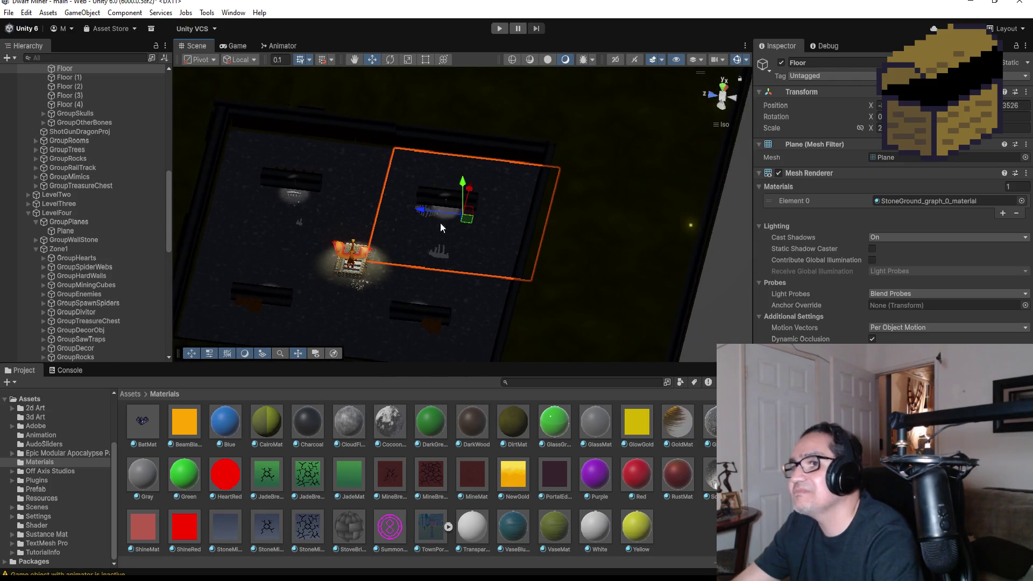
pyautogui.scroll(-2, 403, 235)
pyautogui.scroll(-2, 472, 196)
pyautogui.scroll(-2, 485, 137)
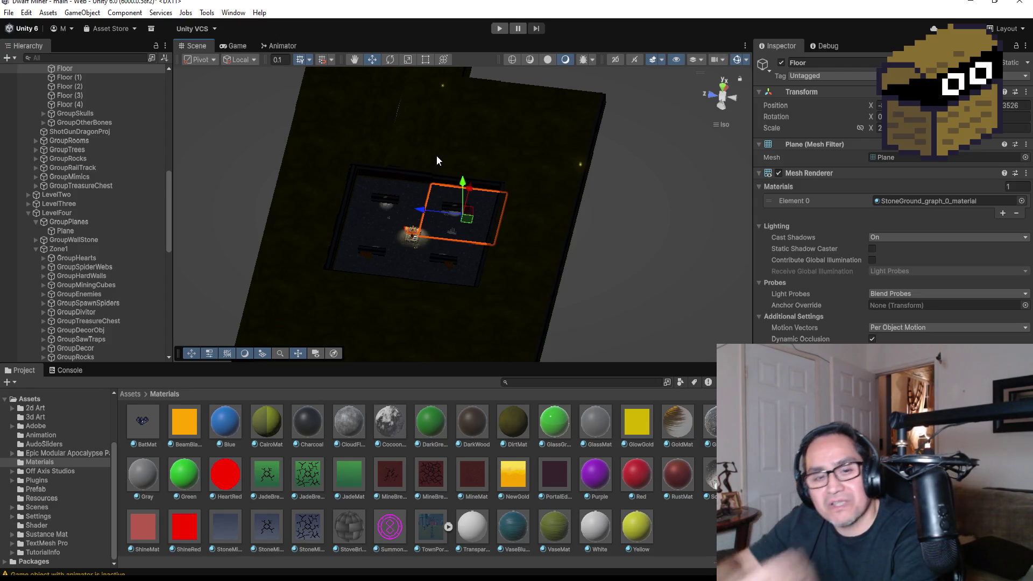
pyautogui.moveTo(537, 192)
pyautogui.mouseDown()
pyautogui.moveTo(361, 137)
pyautogui.moveTo(473, 216)
pyautogui.mouseUp()
pyautogui.scroll(-3, 425, 227)
pyautogui.scroll(-3, 436, 234)
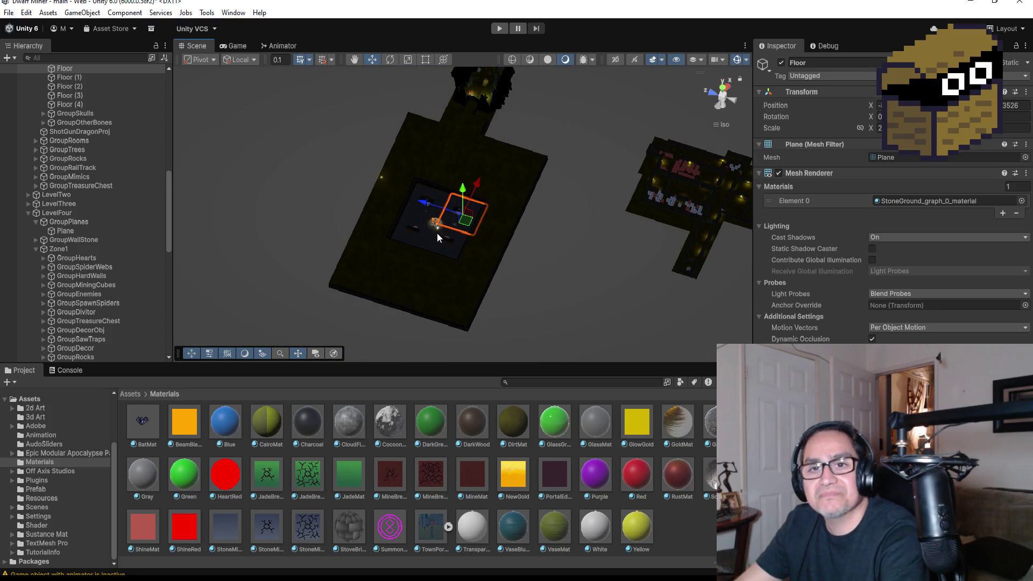
pyautogui.moveTo(634, 204); pyautogui.dragTo(648, 237)
pyautogui.click(675, 197)
pyautogui.press('f')
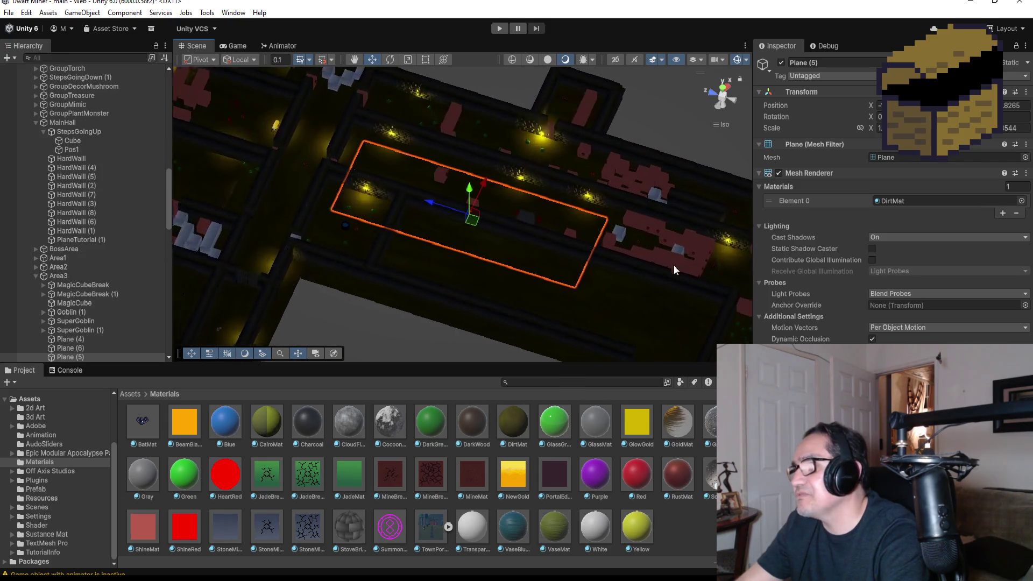
pyautogui.scroll(-2, 554, 277)
pyautogui.scroll(-3, 559, 275)
pyautogui.scroll(-2, 581, 277)
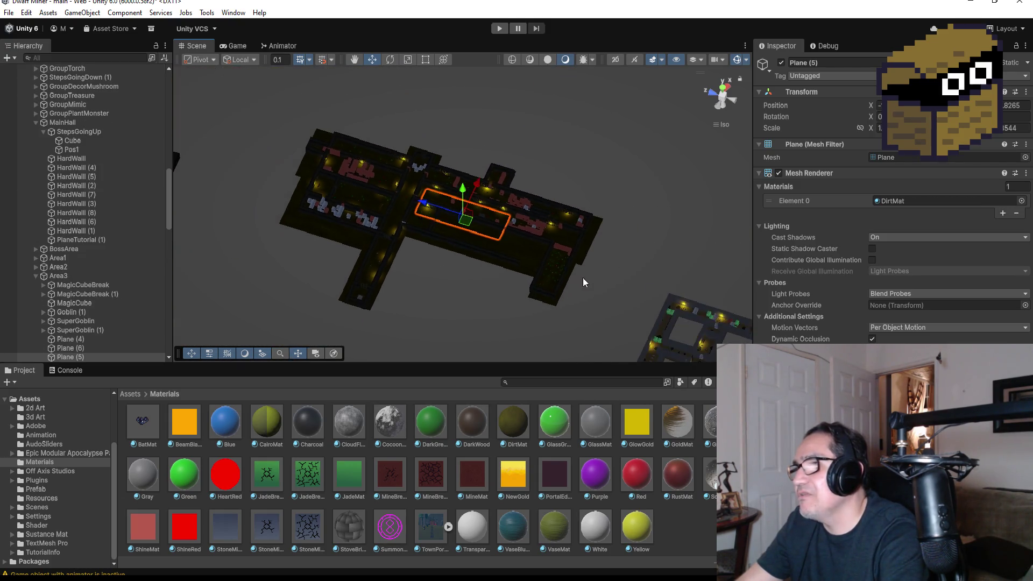
pyautogui.scroll(-2, 639, 312)
pyautogui.click(663, 328)
pyautogui.press('f')
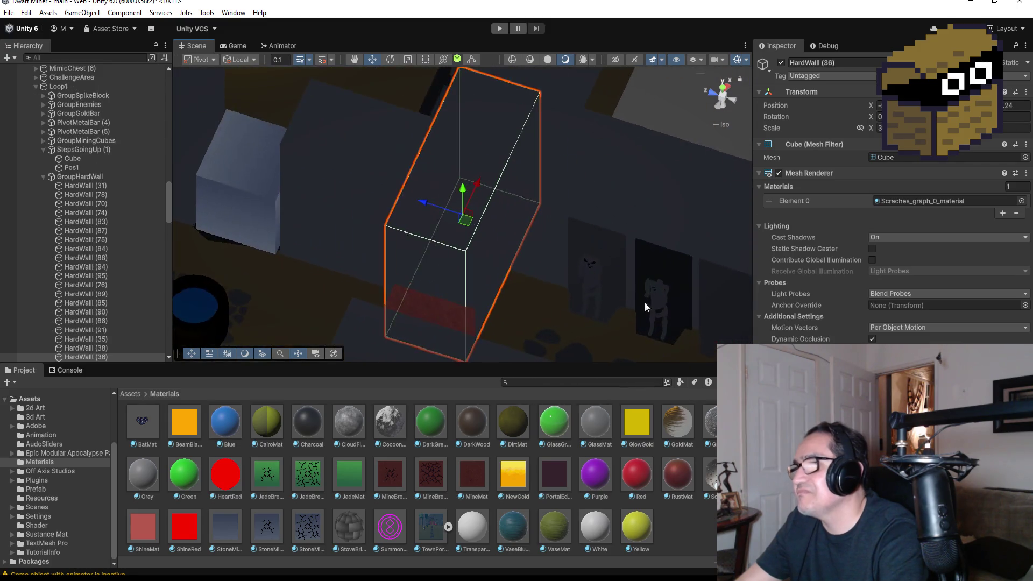
pyautogui.scroll(-2, 557, 264)
pyautogui.scroll(-2, 545, 279)
pyautogui.scroll(-2, 548, 282)
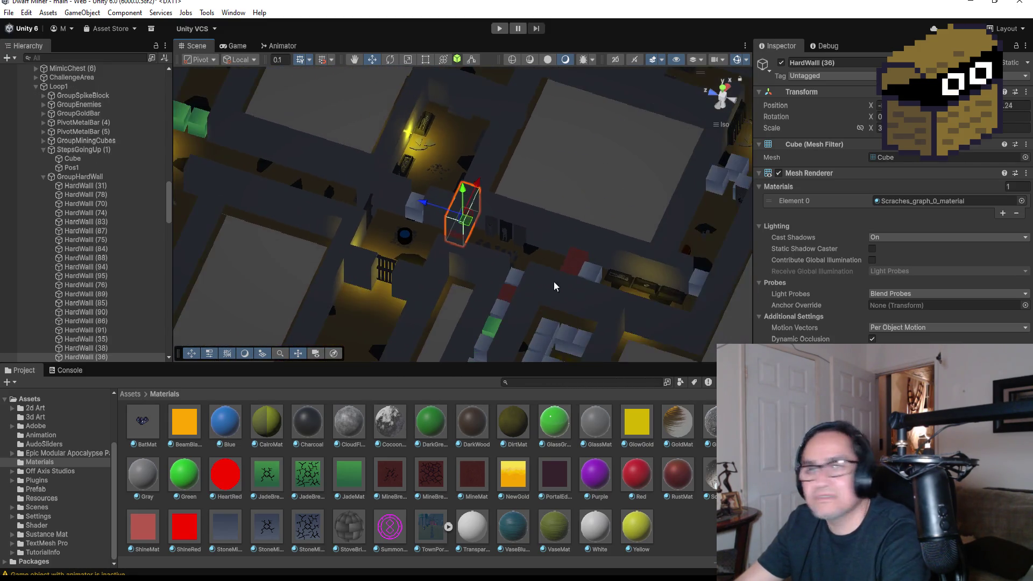
pyautogui.scroll(-2, 614, 291)
pyautogui.scroll(-2, 662, 296)
pyautogui.scroll(-2, 645, 296)
pyautogui.scroll(-2, 602, 292)
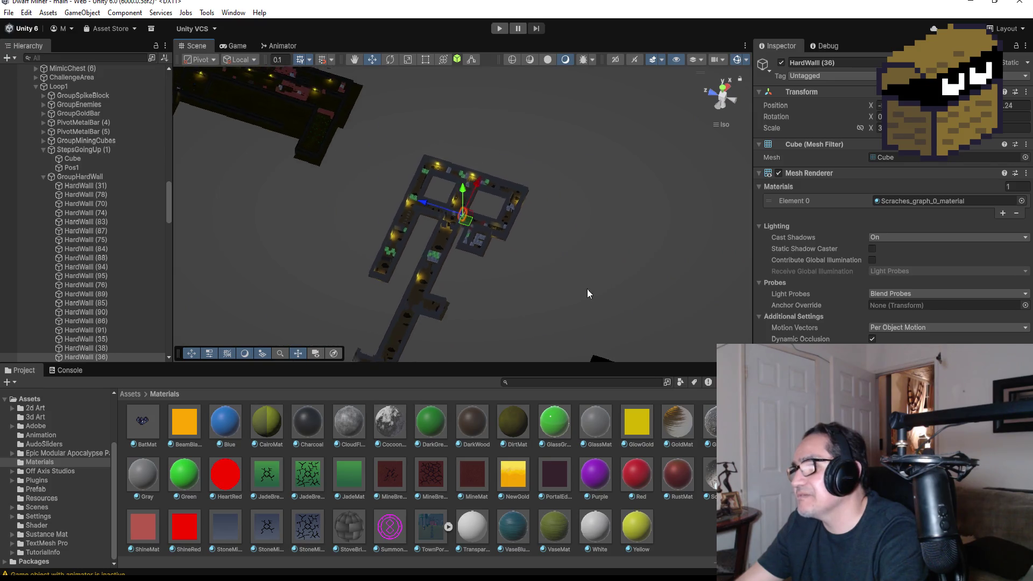
pyautogui.scroll(-2, 588, 286)
pyautogui.scroll(-2, 585, 295)
pyautogui.click(578, 326)
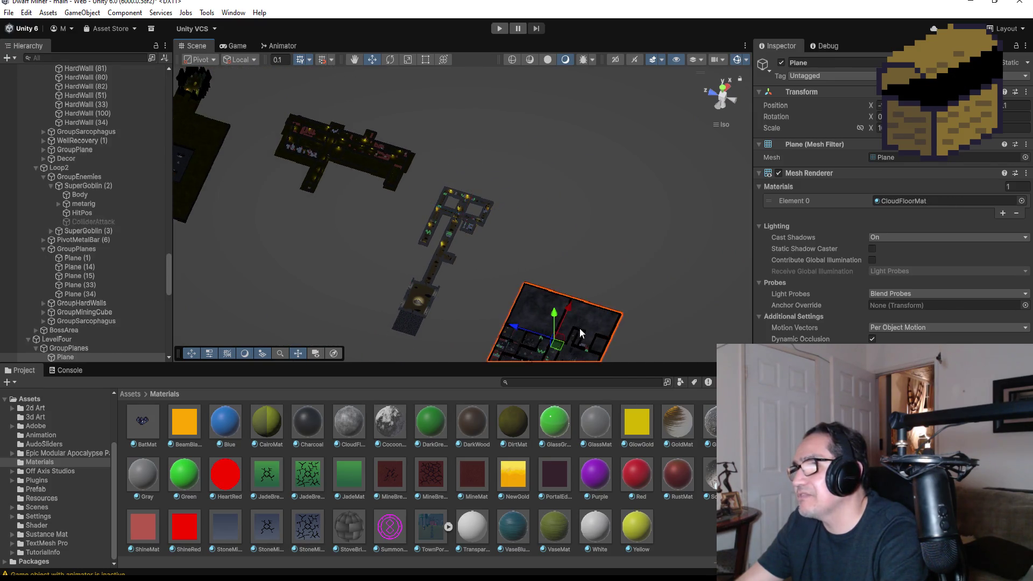
pyautogui.press('f')
pyautogui.scroll(2, 567, 285)
pyautogui.scroll(1, 568, 285)
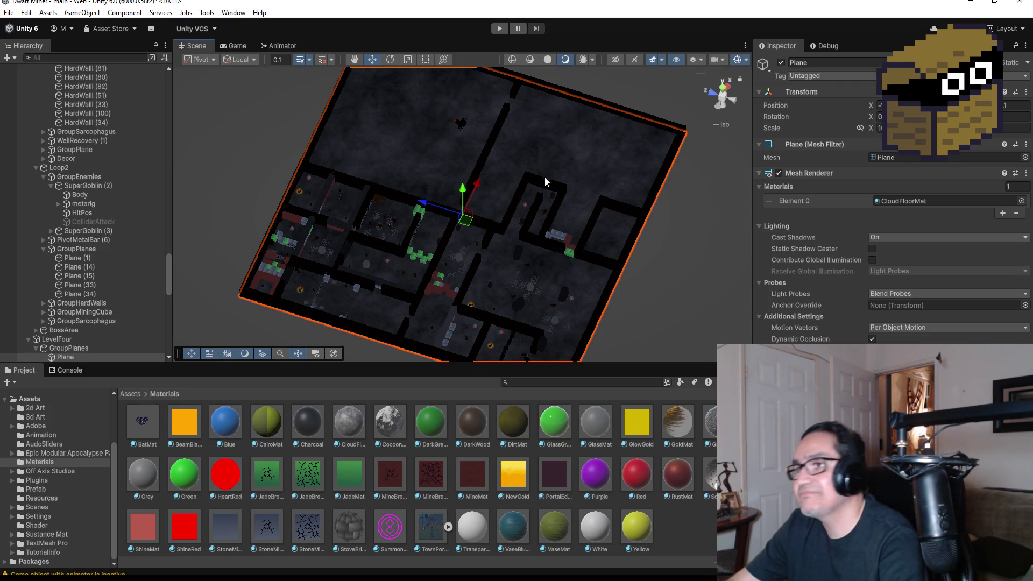
pyautogui.scroll(2, 516, 202)
pyautogui.scroll(2, 557, 217)
pyautogui.scroll(1, 570, 233)
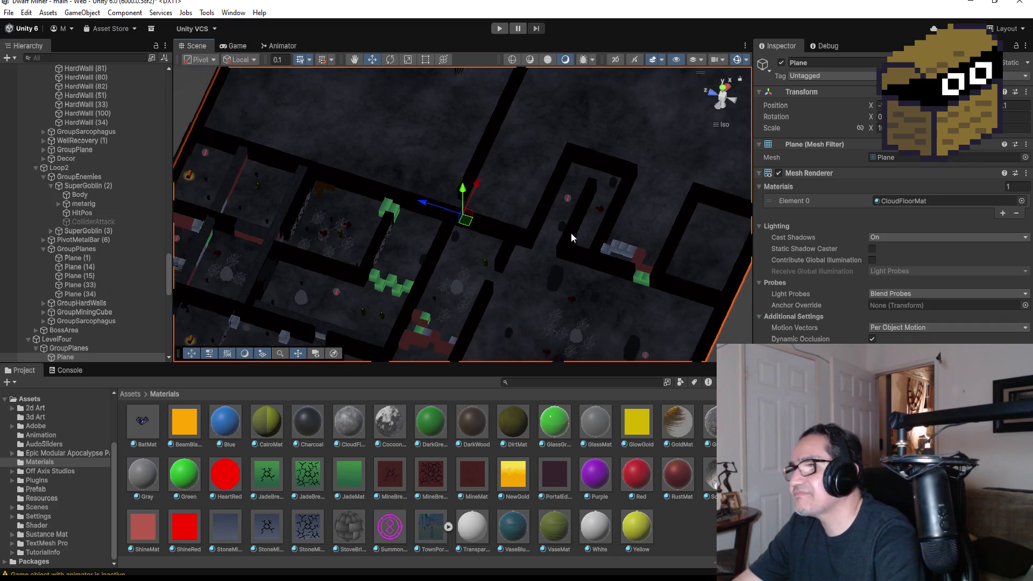
pyautogui.scroll(-2, 570, 234)
pyautogui.scroll(-2, 485, 294)
pyautogui.moveTo(484, 279)
pyautogui.mouseDown()
pyautogui.moveTo(547, 224)
pyautogui.moveTo(509, 315)
pyautogui.mouseUp()
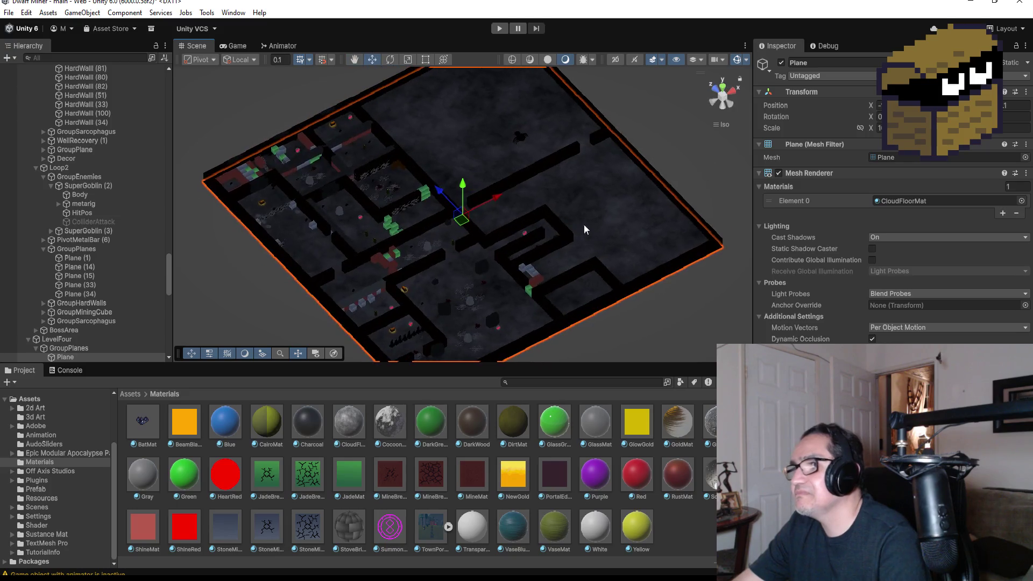
pyautogui.scroll(2, 509, 315)
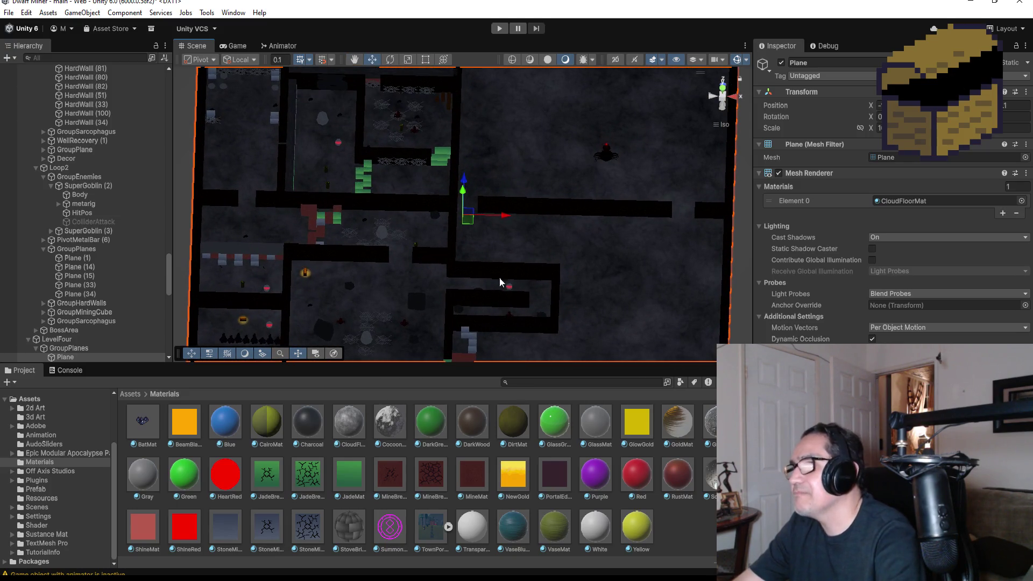
pyautogui.click(468, 339)
pyautogui.press('f')
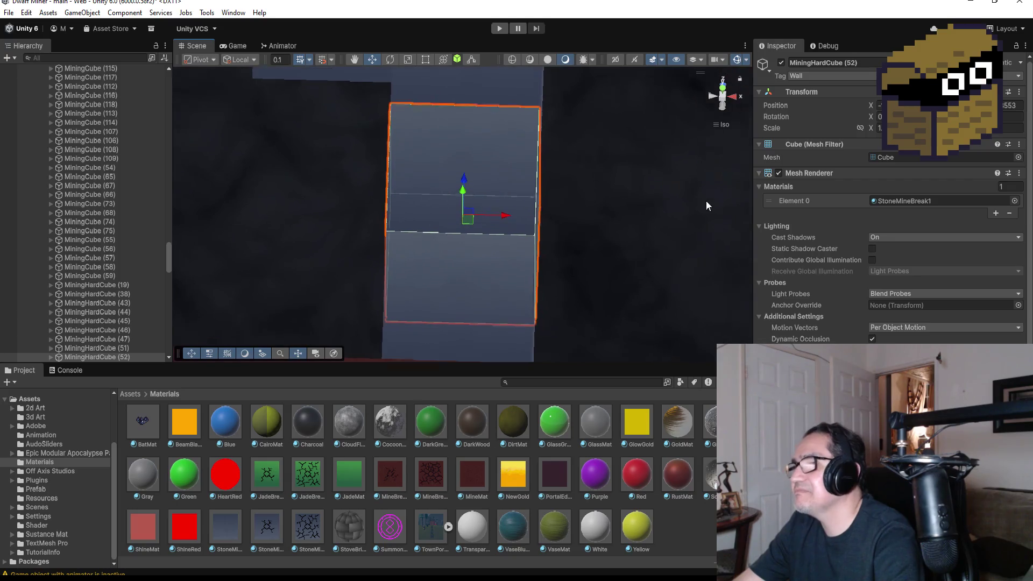
pyautogui.click(720, 89)
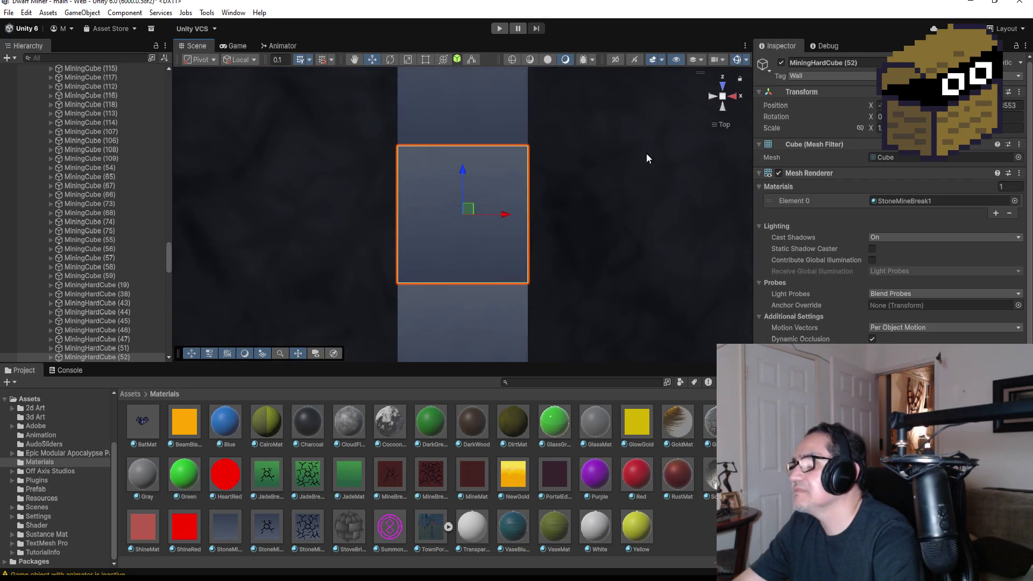
pyautogui.scroll(-2, 590, 218)
pyautogui.scroll(-2, 577, 225)
pyautogui.scroll(-2, 605, 233)
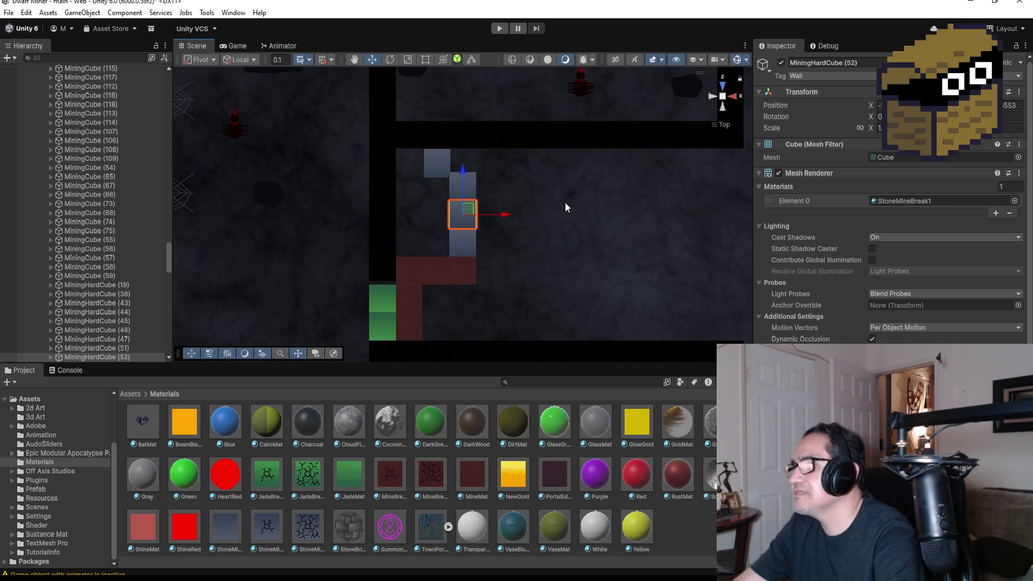
pyautogui.scroll(-5, 564, 207)
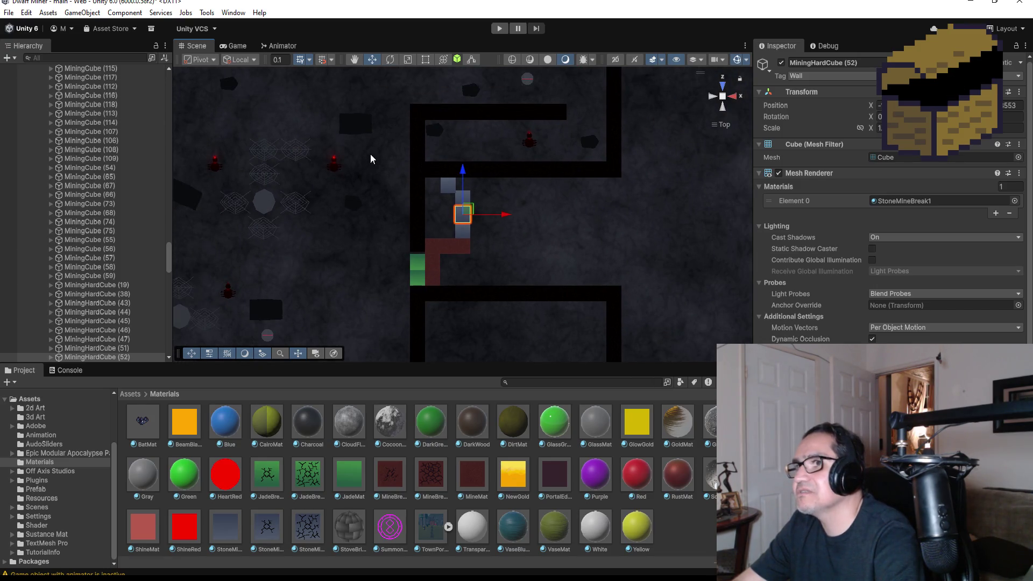
pyautogui.scroll(-2, 321, 258)
pyautogui.click(372, 145)
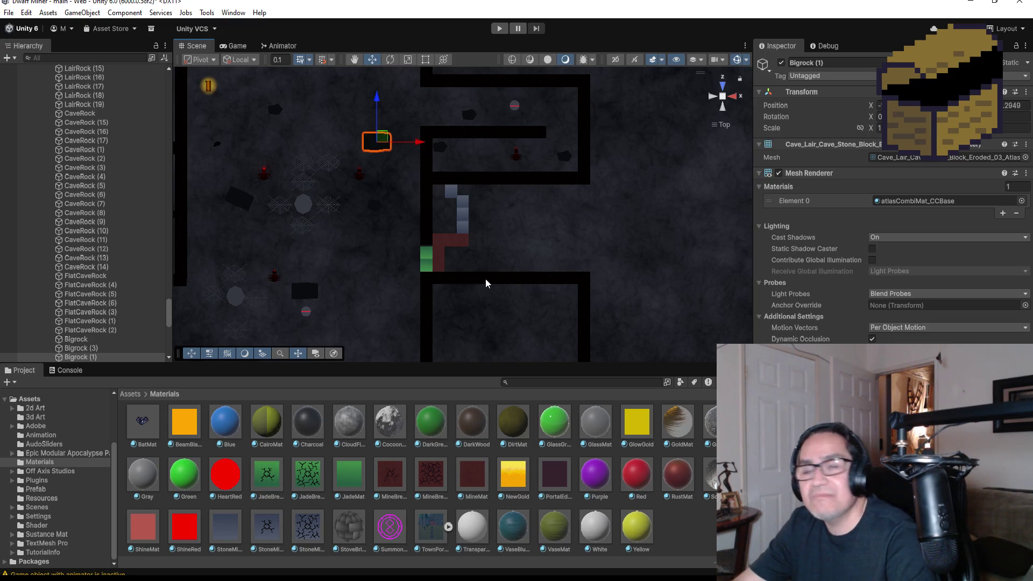
# - Duplicate Bigrock and move the copy into the room beside the blue mining blocks
pyautogui.hotkey('ctrl', 'd')
pyautogui.moveTo(381, 103); pyautogui.dragTo(396, 168)
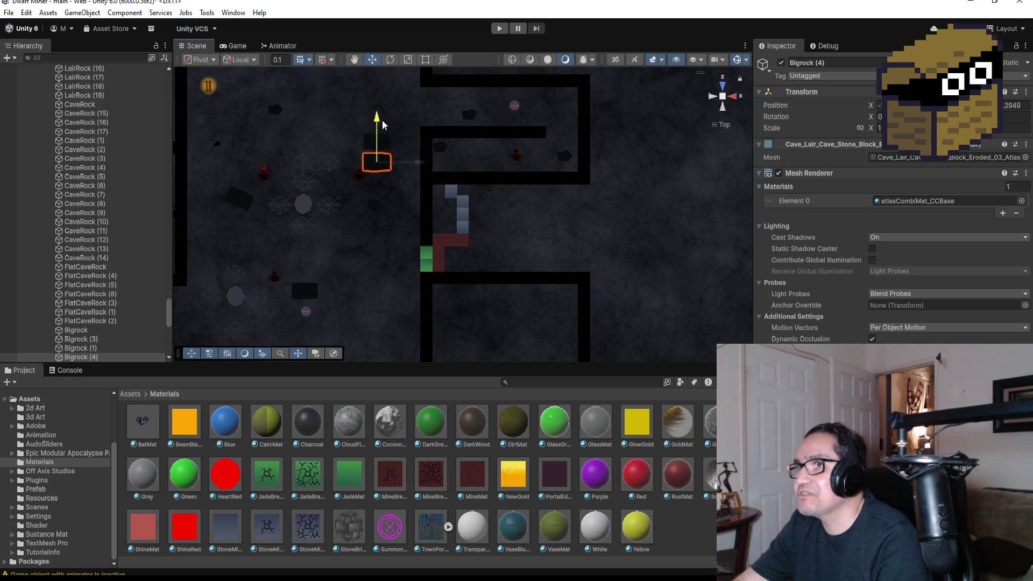
pyautogui.moveTo(419, 218); pyautogui.dragTo(553, 217)
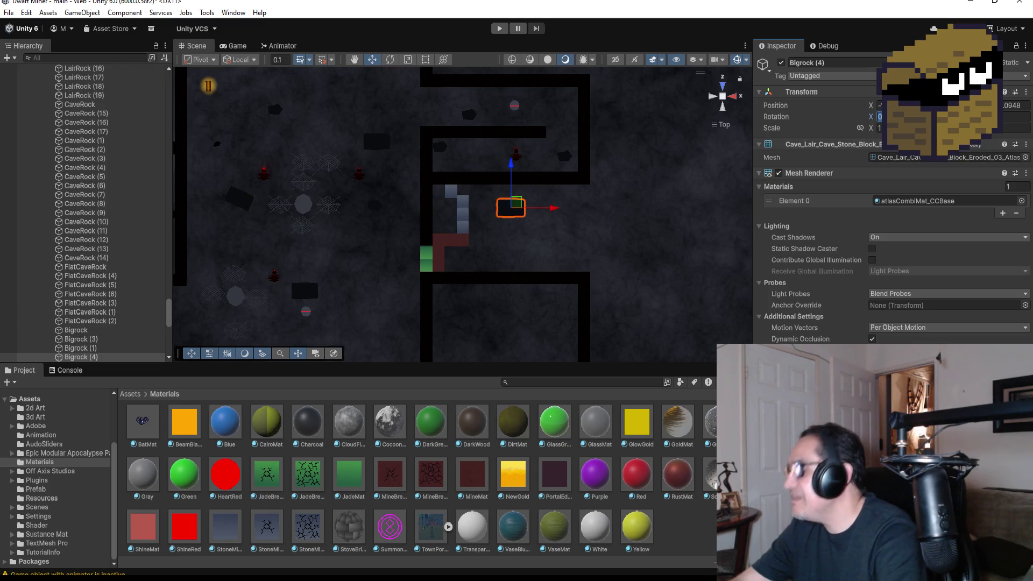
pyautogui.write('90')
# - Give the rock copy a 90-degree X rotation and nudge it into place
pyautogui.press('Return')
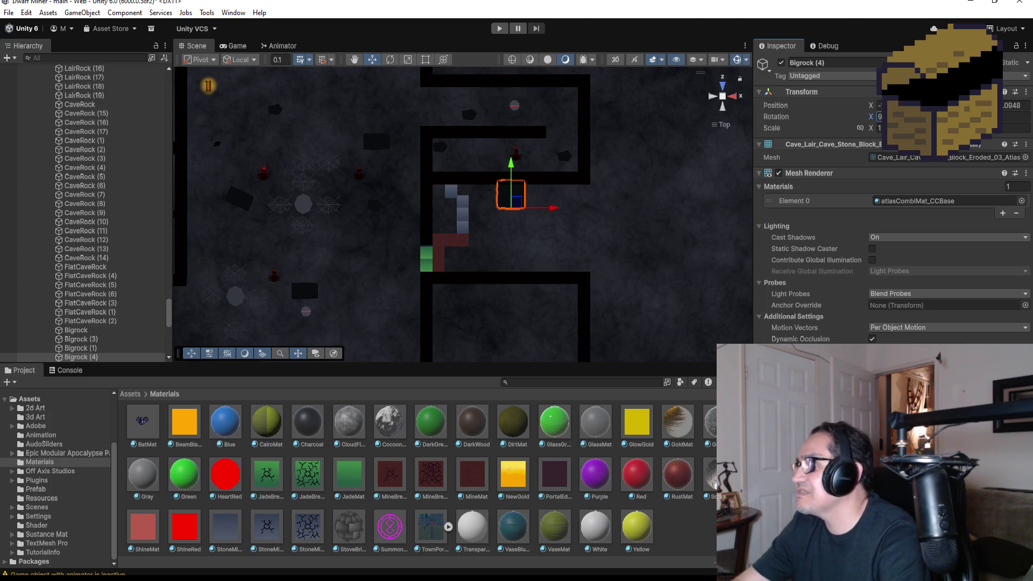
pyautogui.hotkey('ctrl', 'z')
pyautogui.write('0')
pyautogui.press('Return')
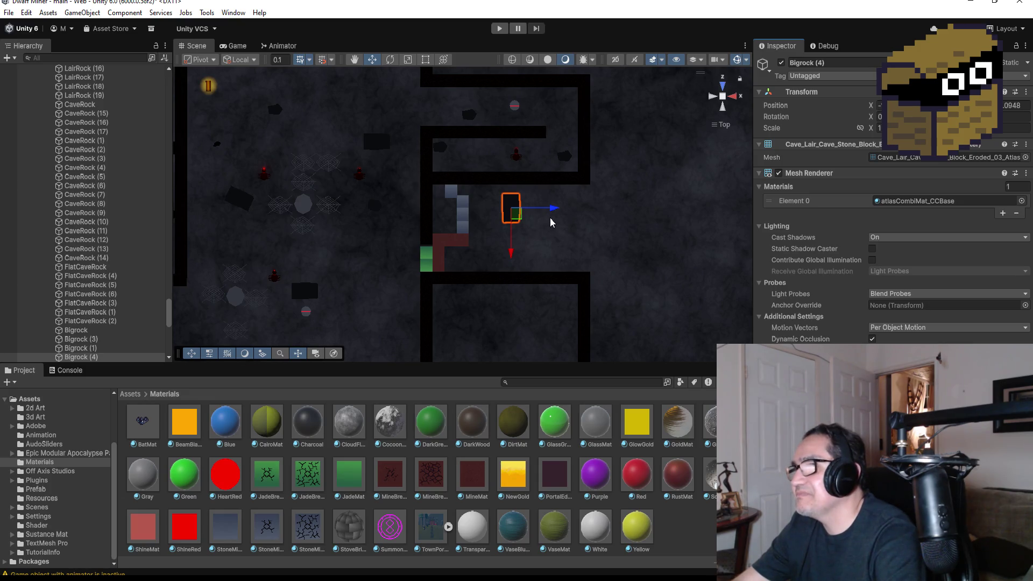
pyautogui.moveTo(553, 208); pyautogui.dragTo(582, 208)
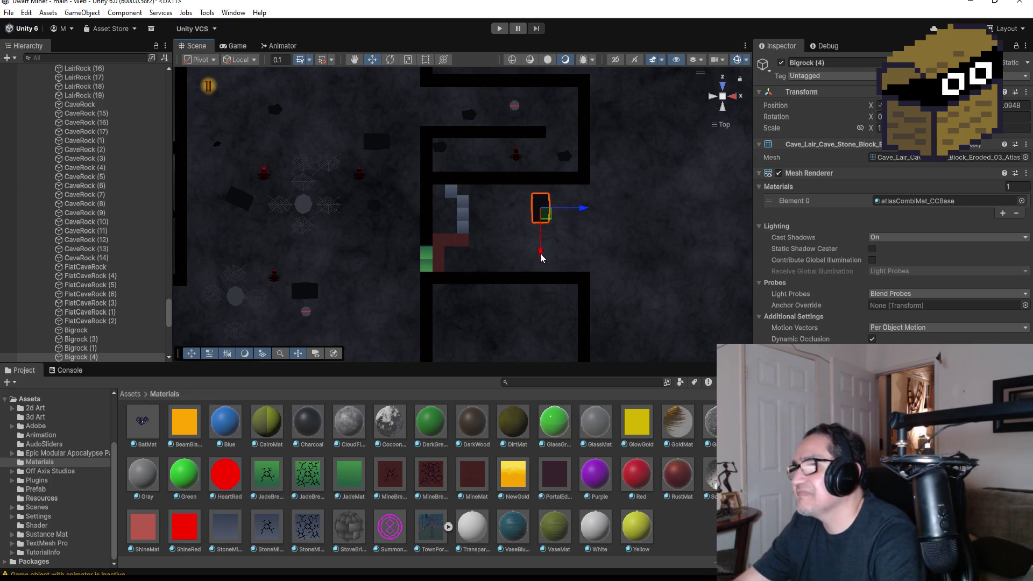
pyautogui.moveTo(541, 257); pyautogui.dragTo(541, 250)
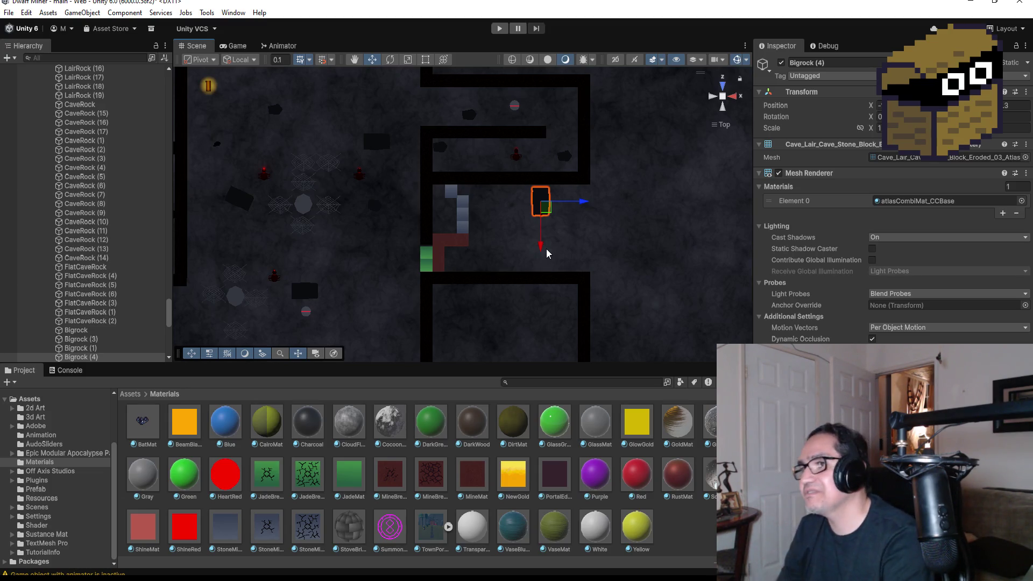
pyautogui.scroll(2, 553, 234)
pyautogui.scroll(2, 602, 202)
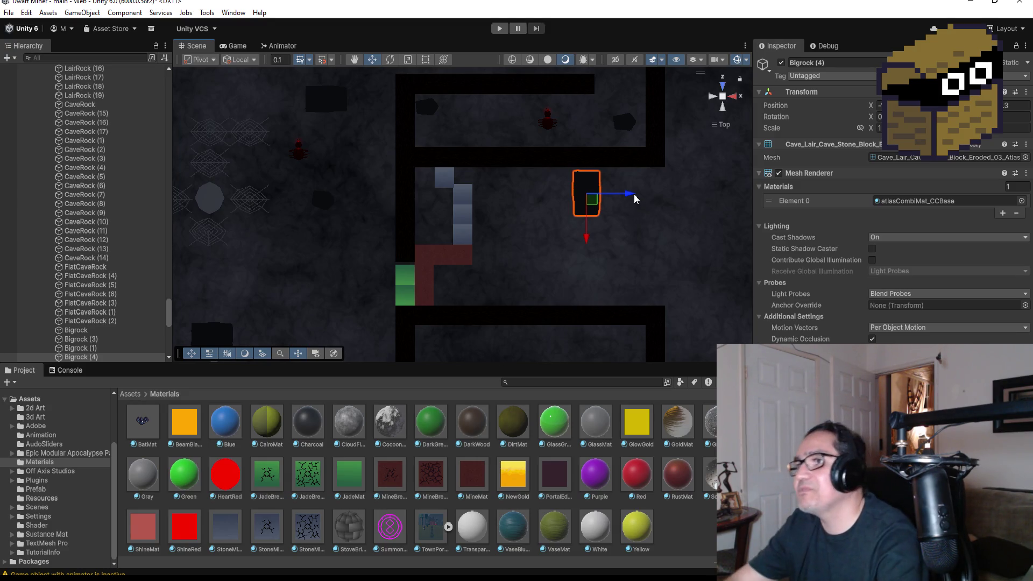
pyautogui.scroll(2, 601, 252)
pyautogui.scroll(2, 606, 245)
pyautogui.scroll(-3, 556, 291)
pyautogui.scroll(-3, 554, 235)
pyautogui.scroll(-1, 362, 241)
pyautogui.scroll(-2, 331, 238)
pyautogui.scroll(-2, 334, 235)
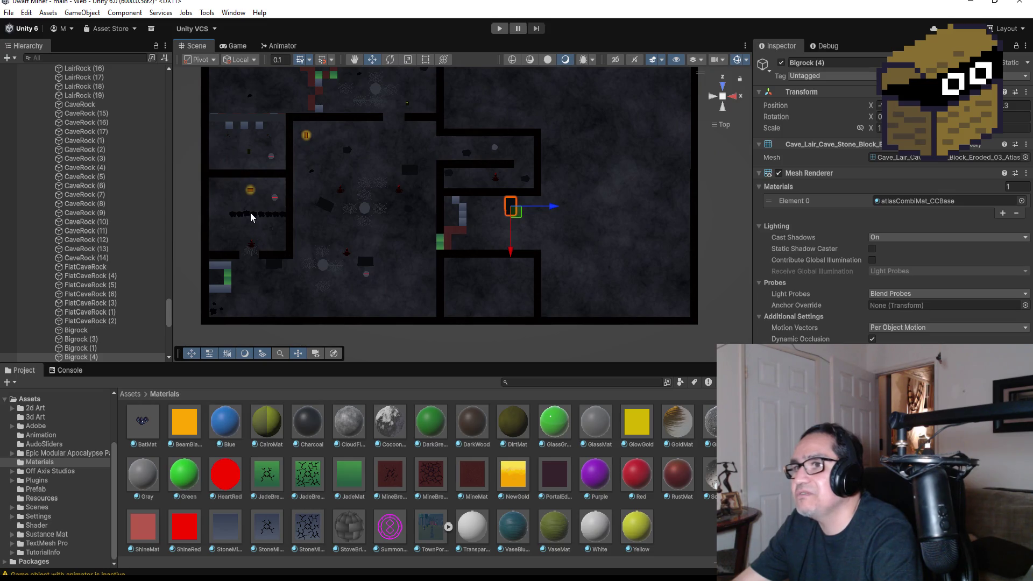
pyautogui.scroll(-2, 412, 194)
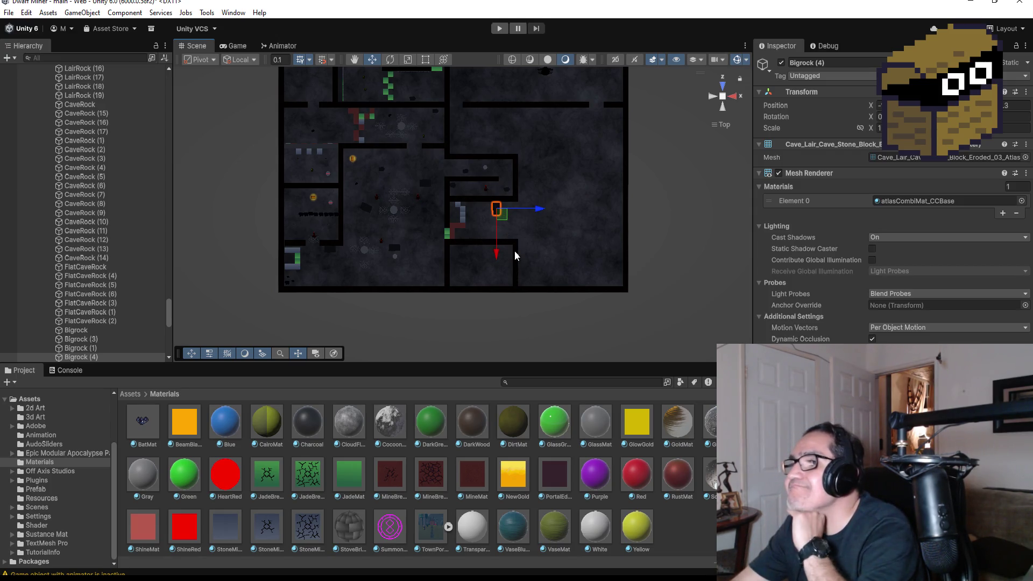
pyautogui.scroll(2, 495, 231)
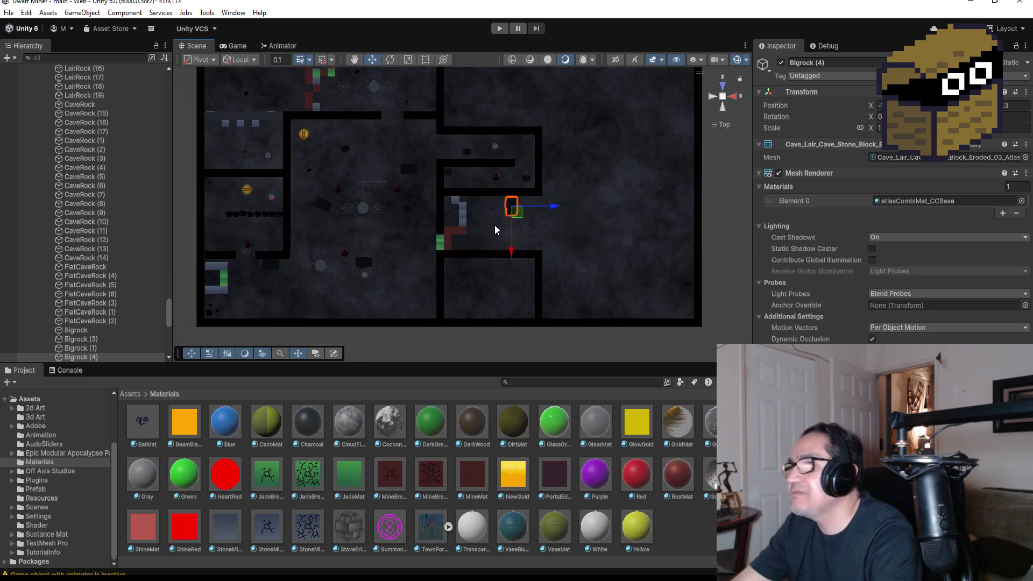
pyautogui.scroll(1, 494, 230)
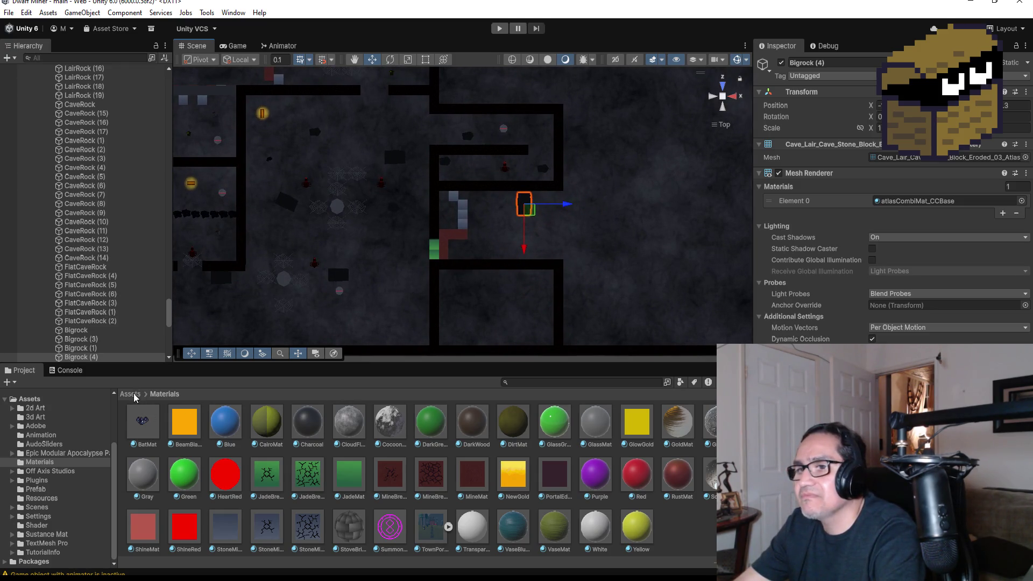
# - Show the Assets folder, collapse GroupRocks and Zone3, and select Skeleton (4) then WormObj (5)
pyautogui.click(130, 395)
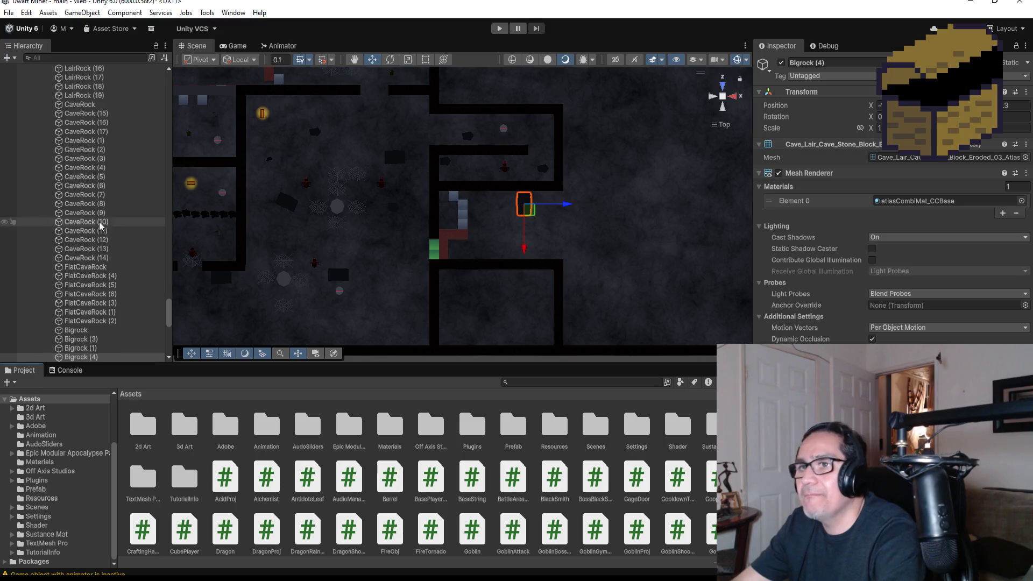
pyautogui.scroll(6, 92, 232)
pyautogui.scroll(4, 70, 272)
pyautogui.click(43, 288)
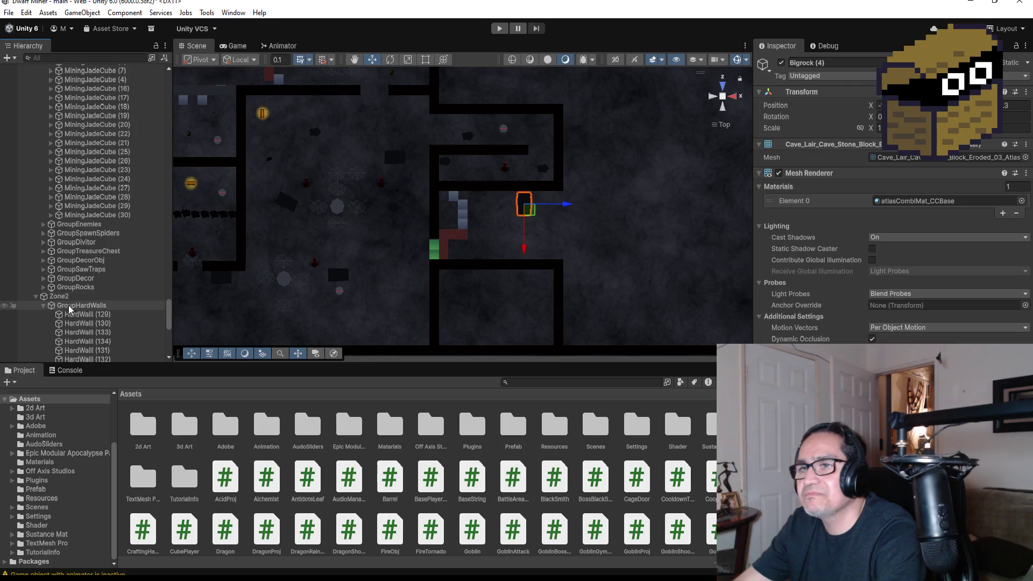
pyautogui.scroll(-5, 48, 300)
pyautogui.scroll(-5, 52, 301)
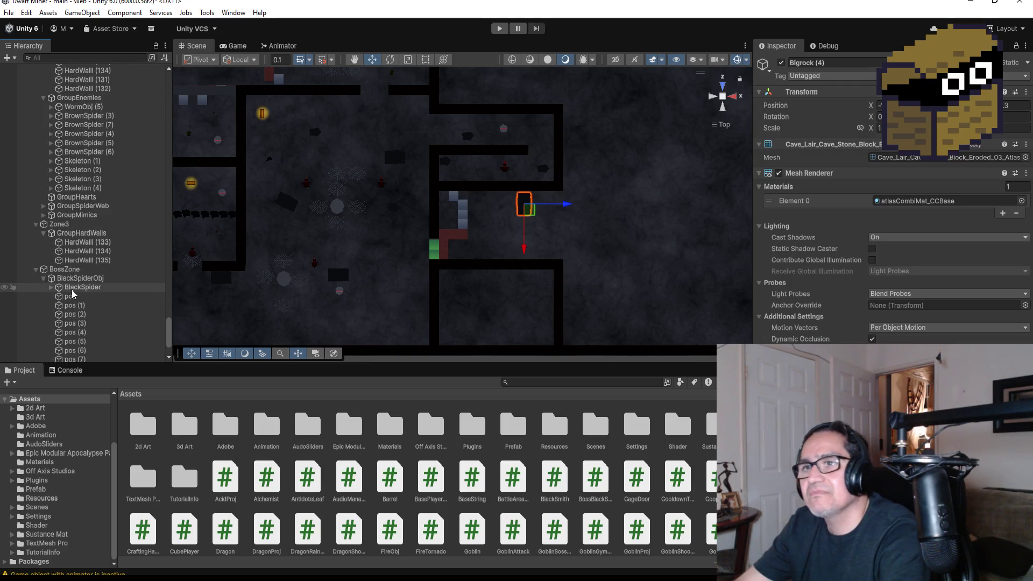
pyautogui.click(35, 223)
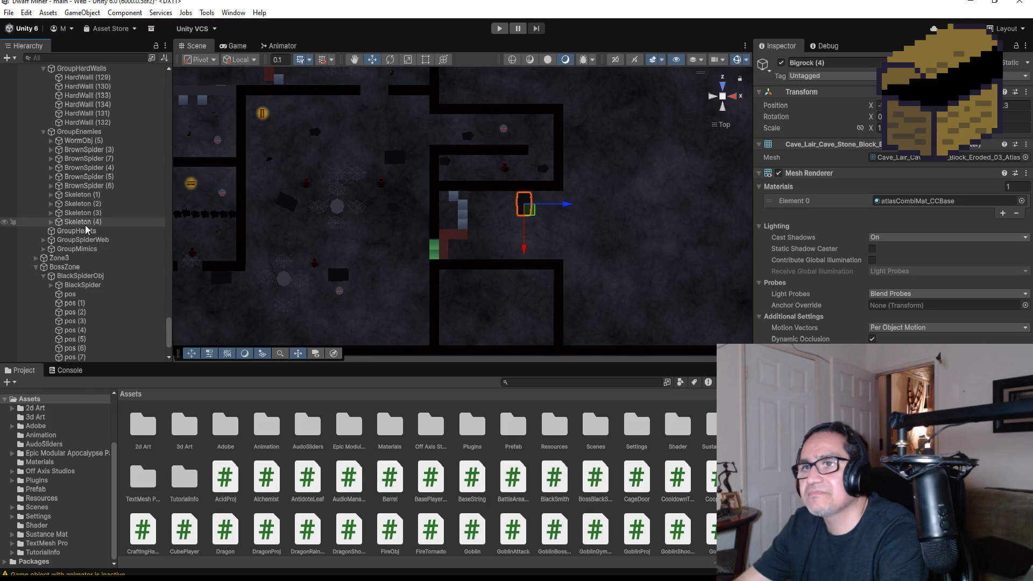
pyautogui.click(90, 221)
pyautogui.scroll(3, 105, 224)
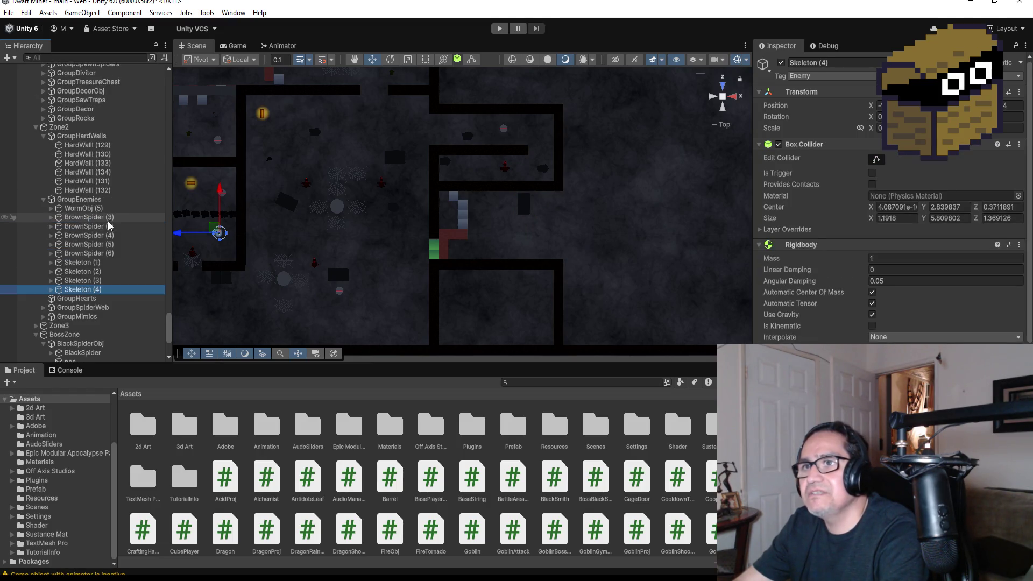
pyautogui.click(84, 209)
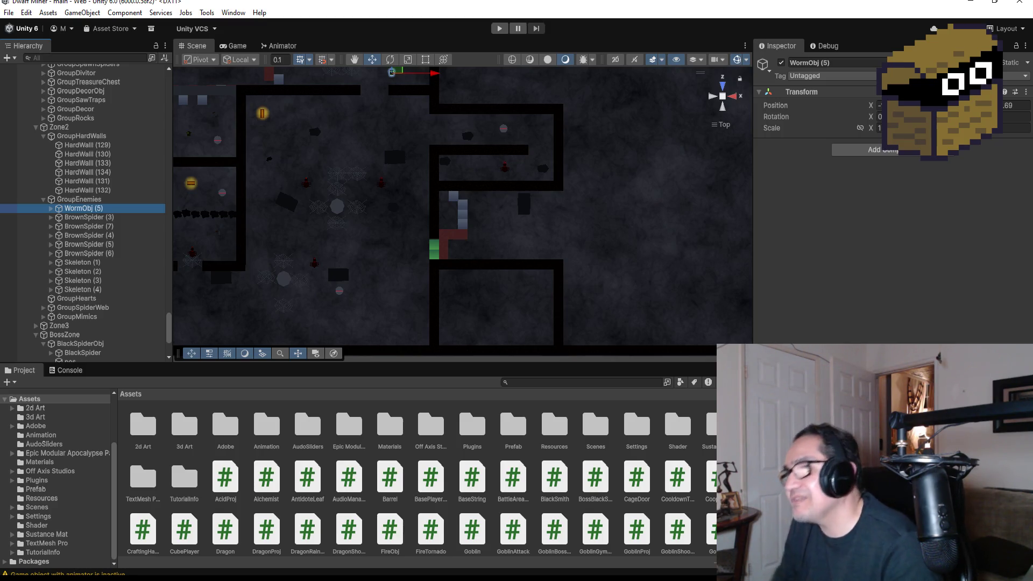
pyautogui.scroll(3, 524, 250)
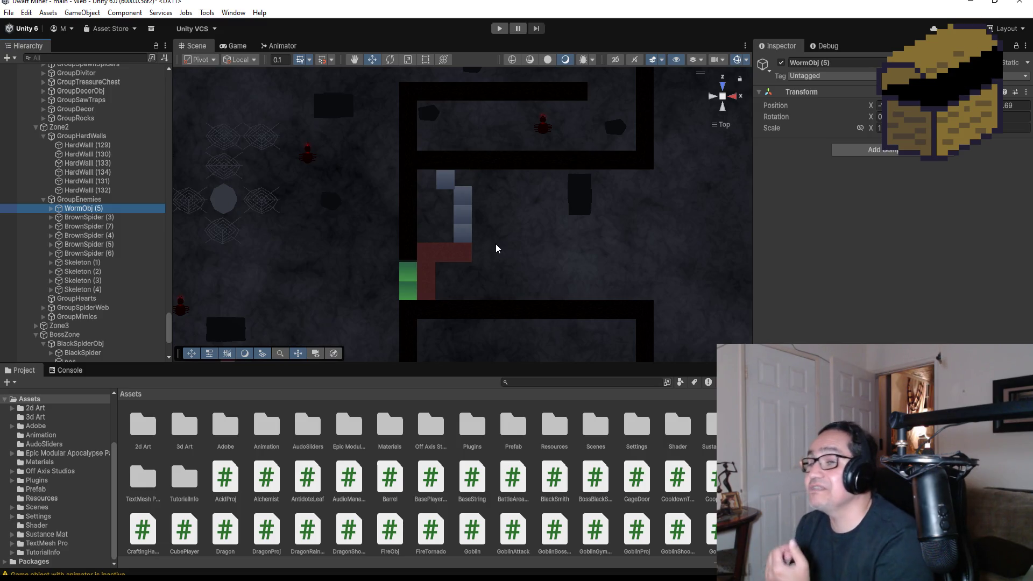
pyautogui.scroll(-2, 508, 226)
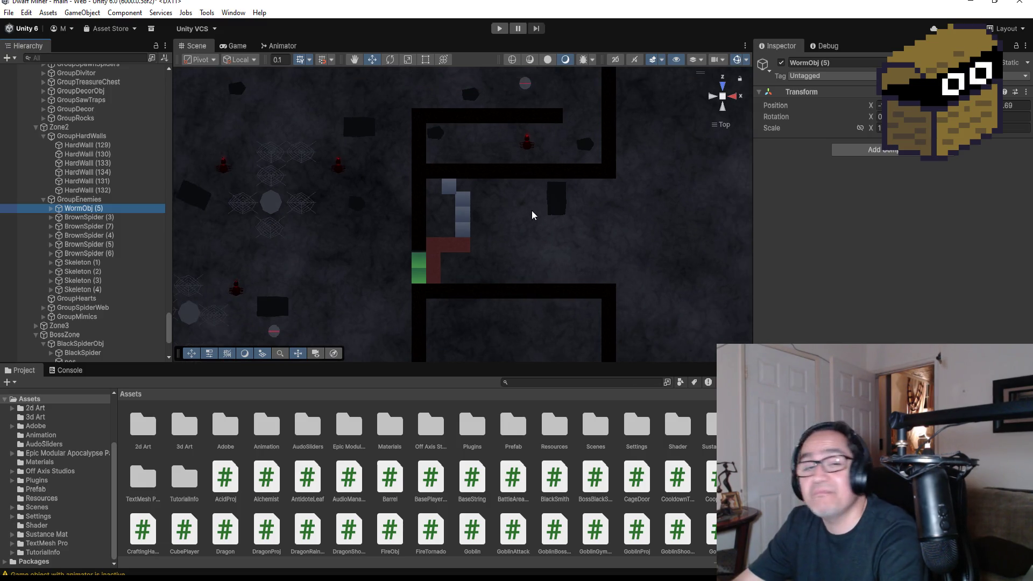
pyautogui.scroll(-1, 554, 209)
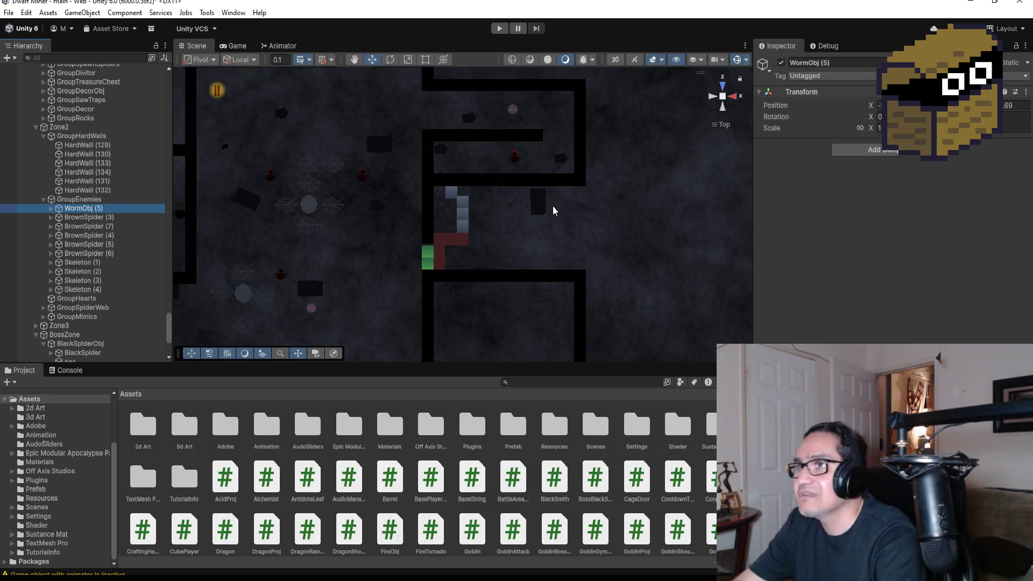
pyautogui.scroll(-1, 537, 207)
pyautogui.scroll(-1, 521, 214)
pyautogui.scroll(-1, 447, 210)
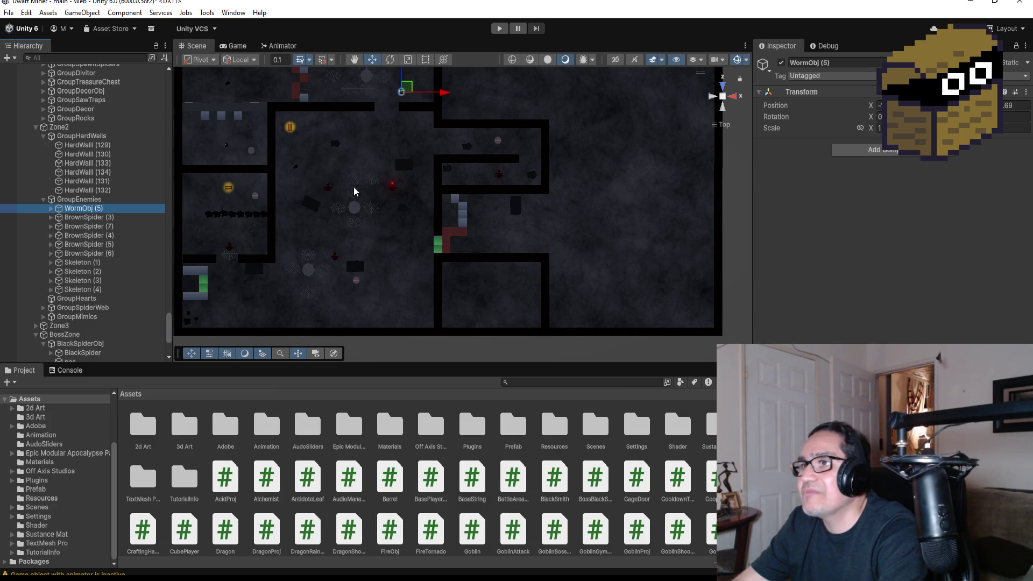
pyautogui.scroll(-1, 335, 178)
pyautogui.scroll(-1, 337, 174)
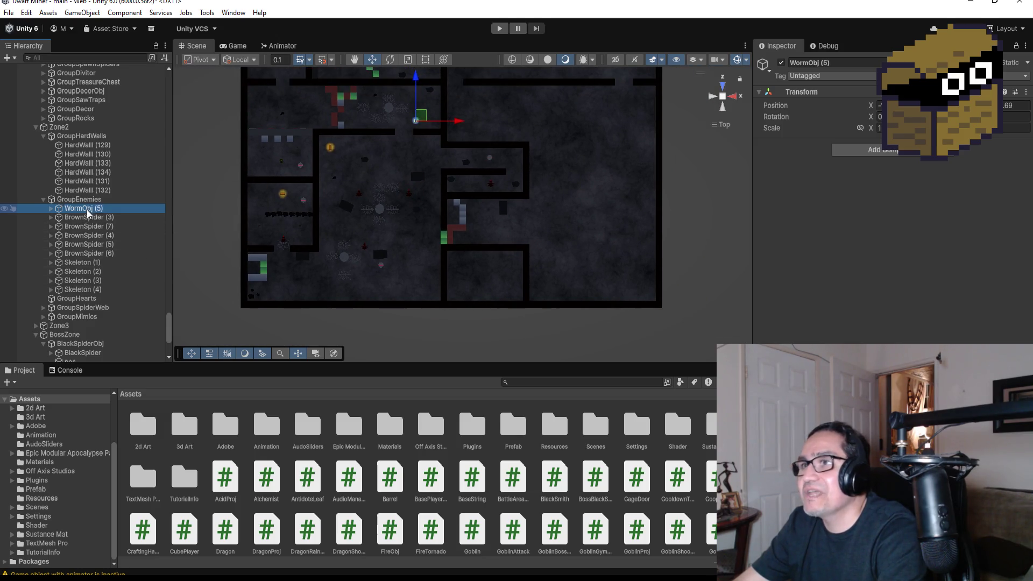
# - Select WormObj (5) under Zone2's GroupEnemies in the Hierarchy
pyautogui.click(88, 244)
# - Duplicate WormObj (5) to create WormObj (6), undoing a first misplaced move
pyautogui.click(84, 208)
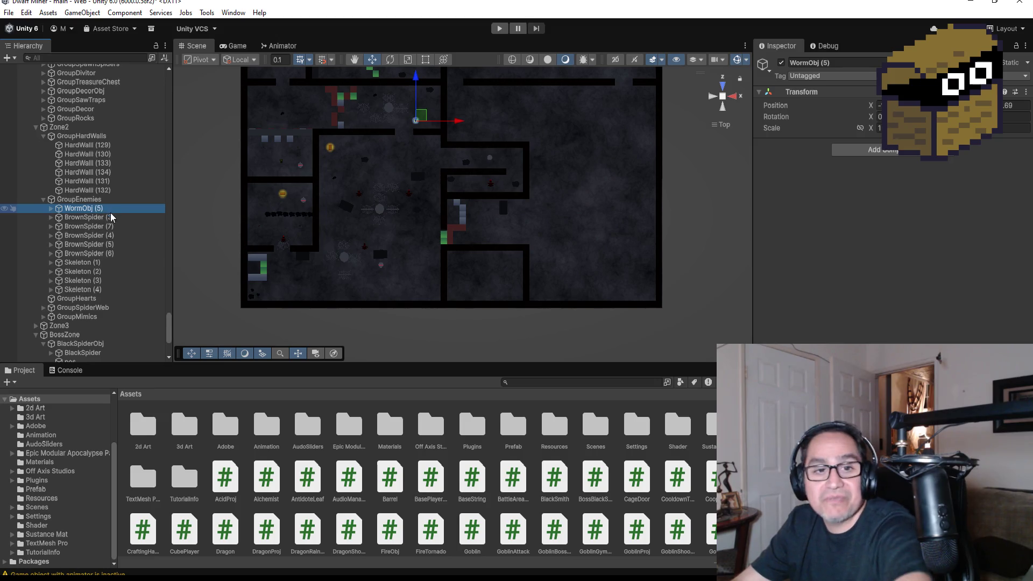
pyautogui.hotkey('ctrl', 'd')
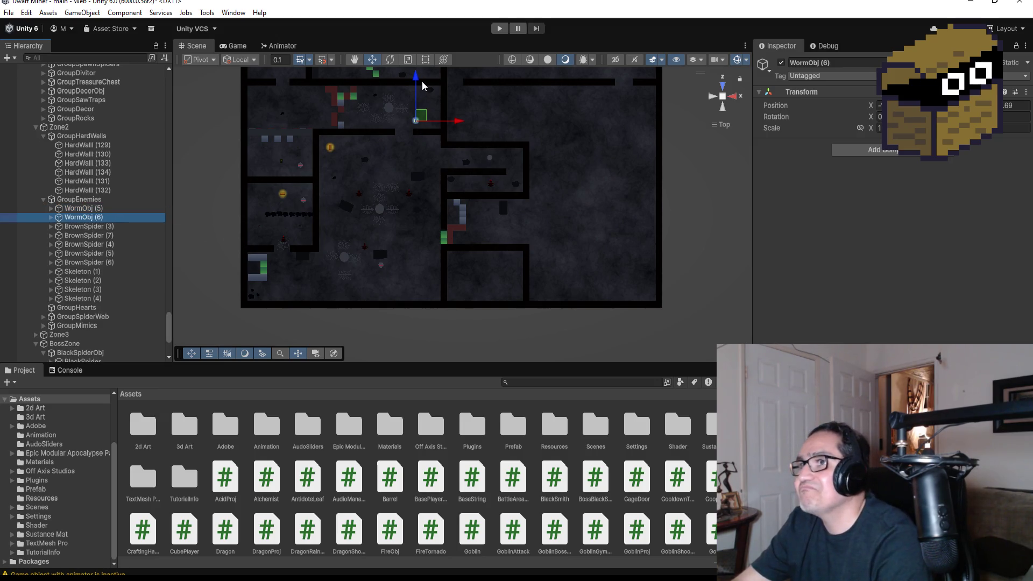
pyautogui.moveTo(415, 107); pyautogui.dragTo(416, 179)
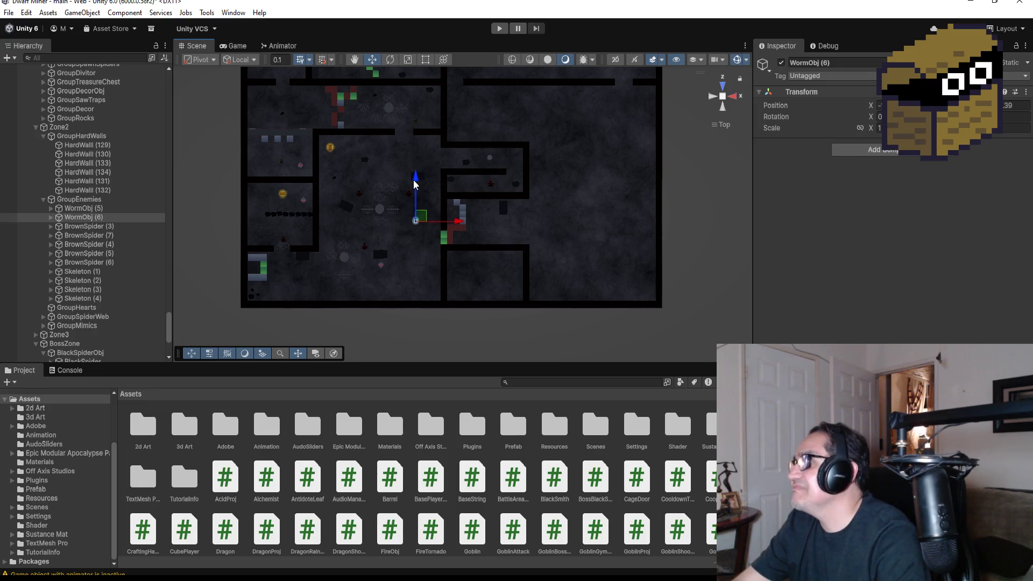
pyautogui.hotkey('ctrl', 'z')
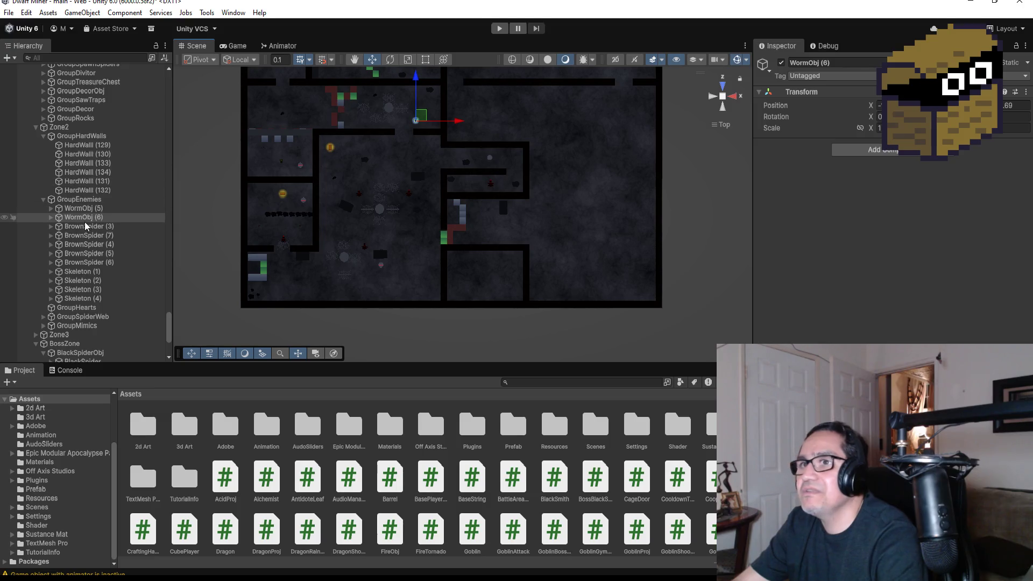
# - Position WormObj (6) down and right into the room beside the blue mining blocks and frame it
pyautogui.moveTo(416, 76); pyautogui.dragTo(415, 176)
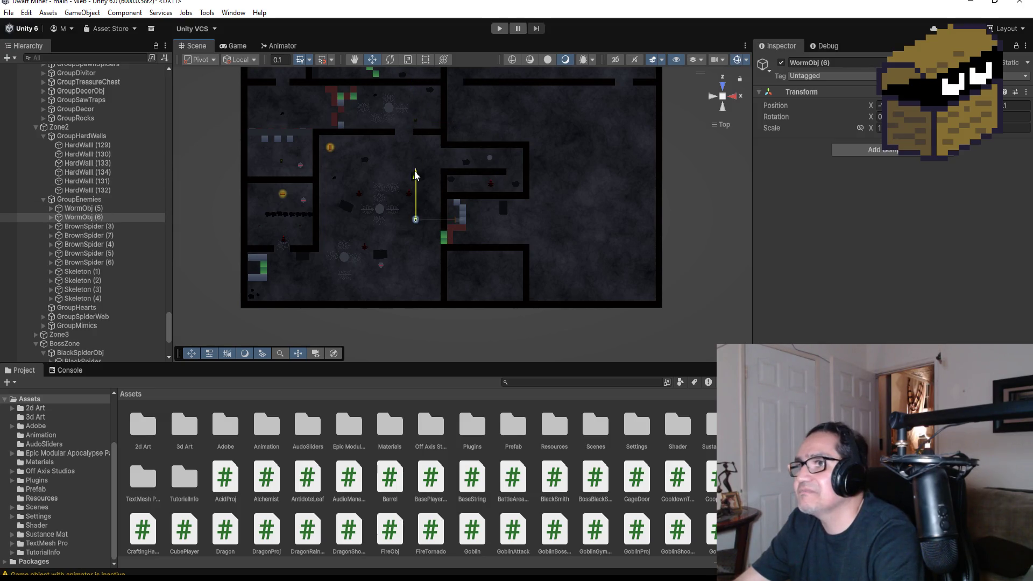
pyautogui.moveTo(454, 220); pyautogui.dragTo(528, 220)
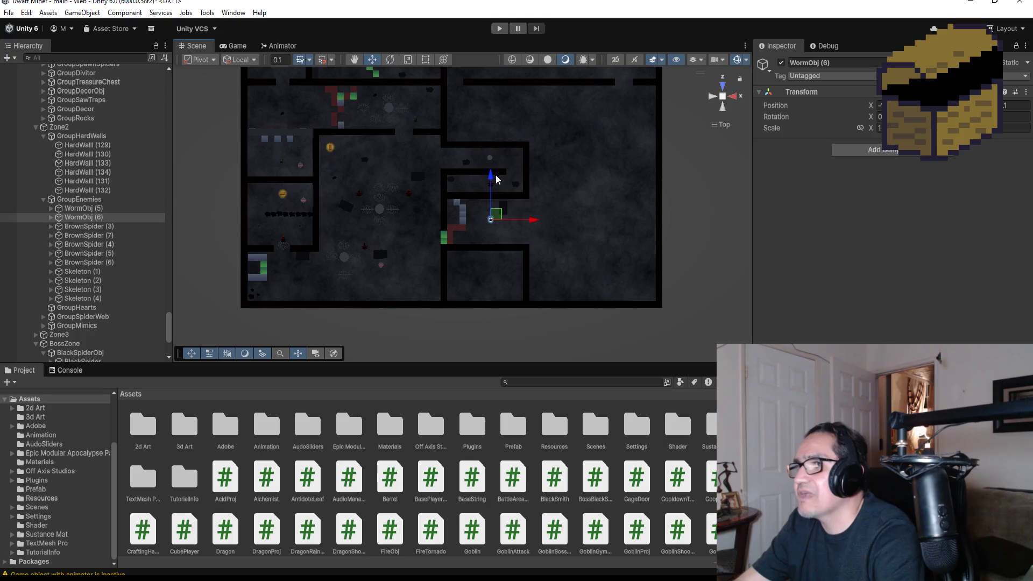
pyautogui.moveTo(492, 177); pyautogui.dragTo(493, 188)
pyautogui.scroll(2, 539, 269)
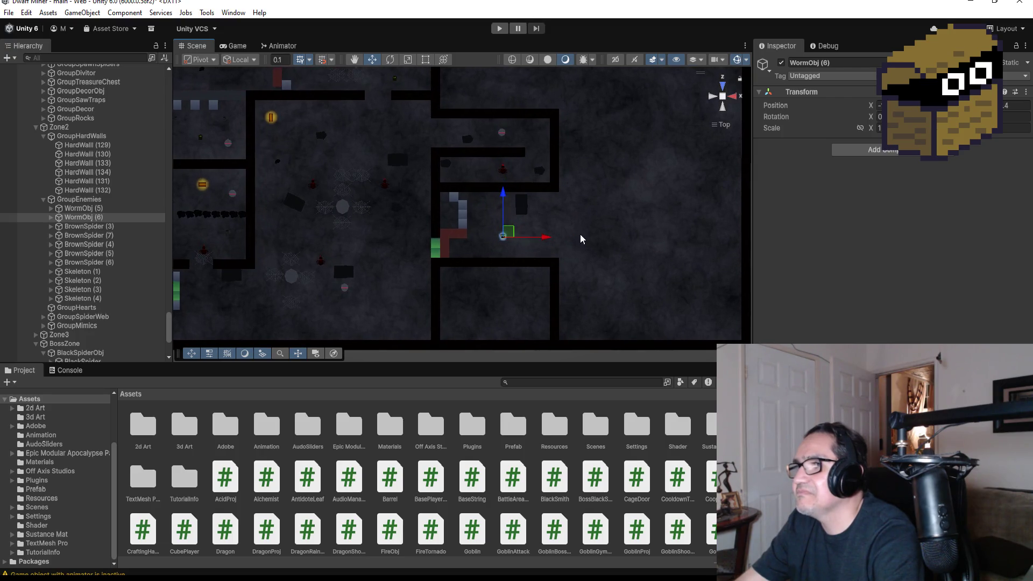
pyautogui.moveTo(546, 238); pyautogui.dragTo(539, 237)
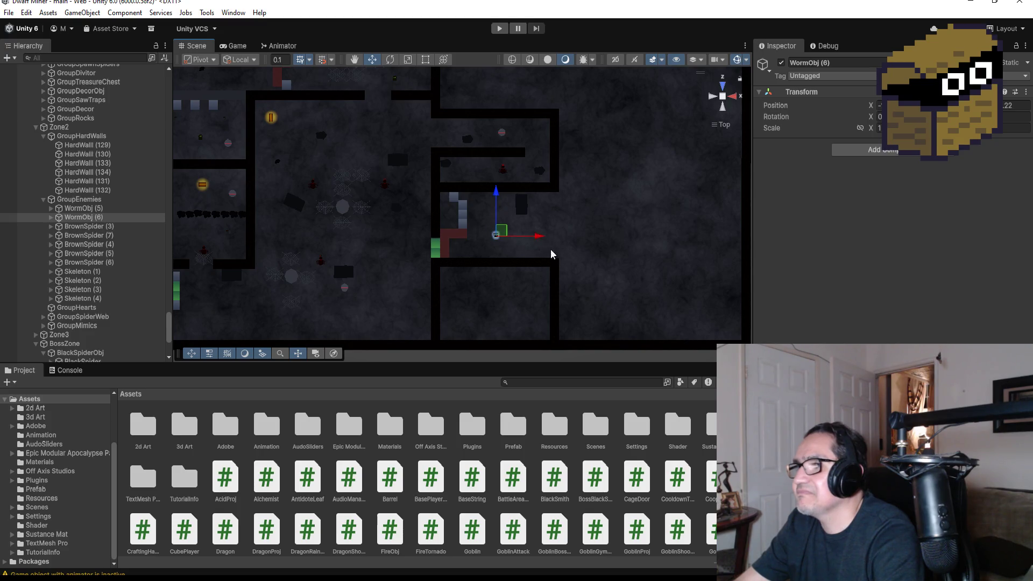
pyautogui.press('f')
pyautogui.scroll(-3, 520, 240)
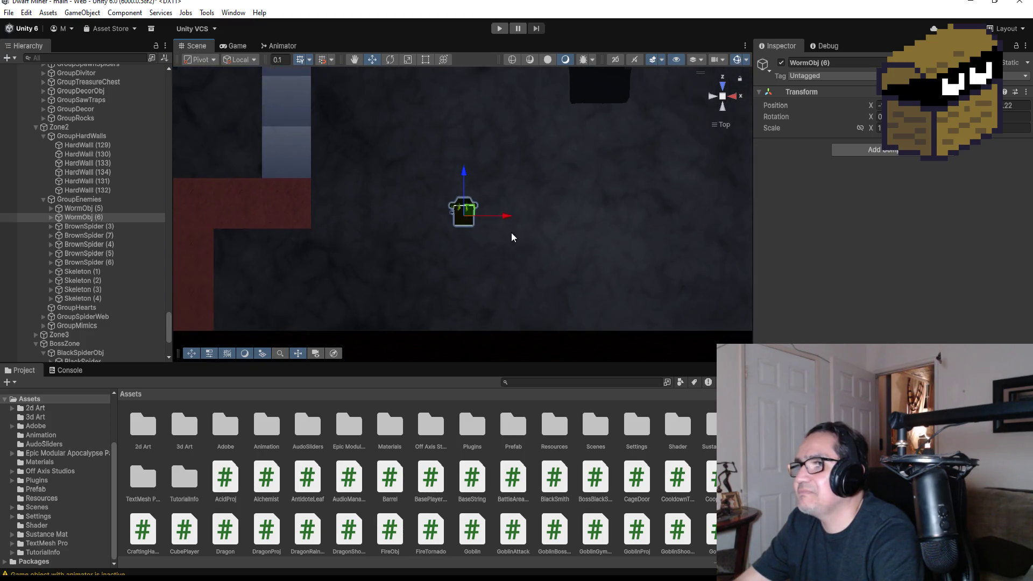
pyautogui.scroll(1, 511, 233)
pyautogui.scroll(1, 509, 232)
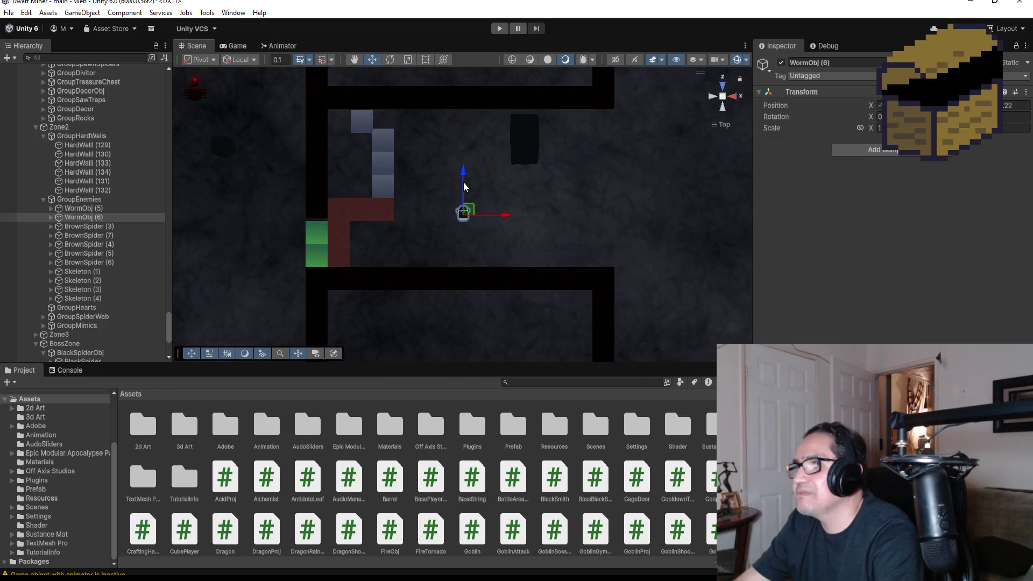
pyautogui.scroll(-1, 533, 214)
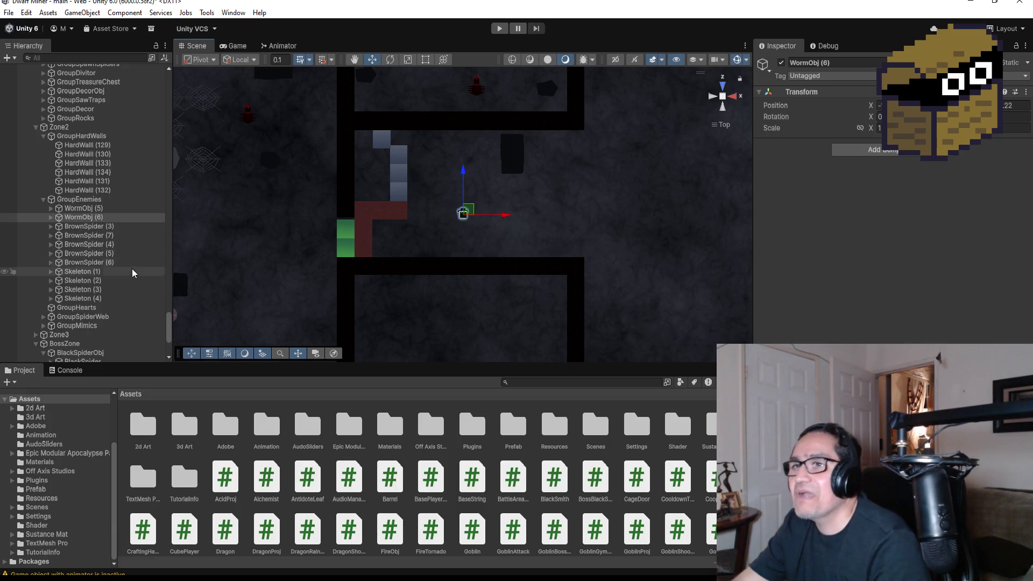
# - Select Skeleton (4) in the Zone 2 enemy group and frame it in the Scene view
pyautogui.click(80, 226)
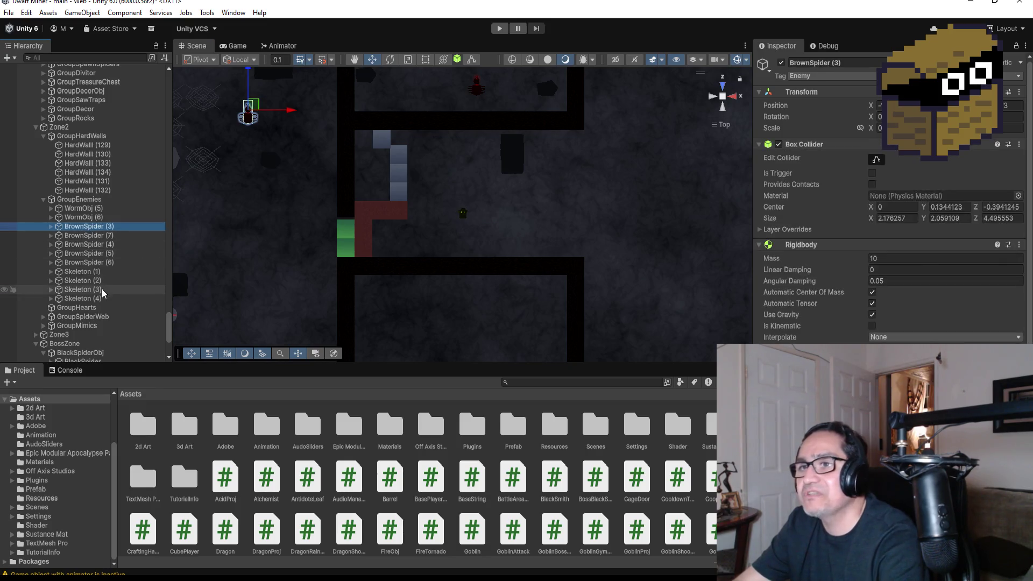
pyautogui.click(90, 279)
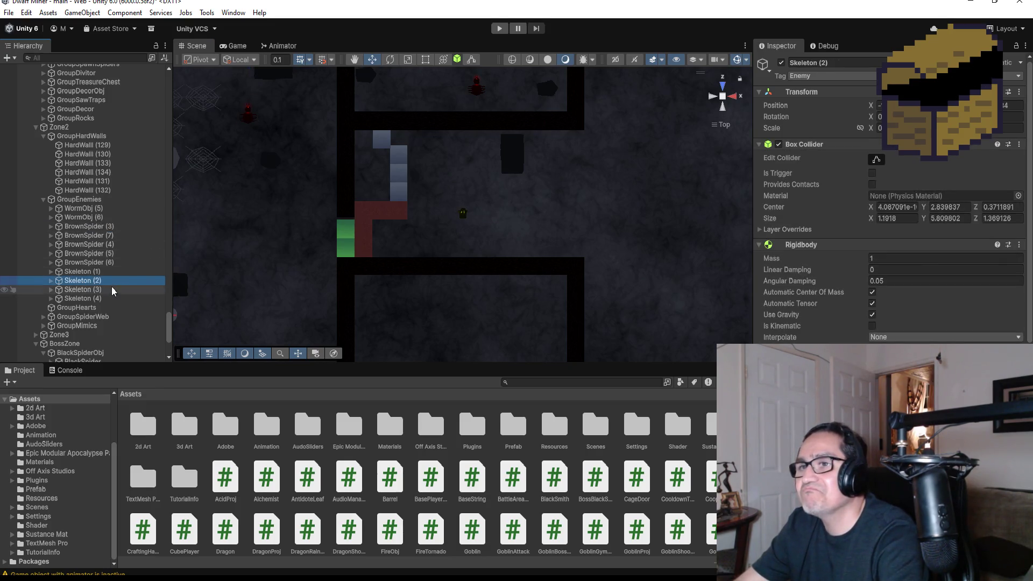
pyautogui.click(107, 290)
pyautogui.click(102, 298)
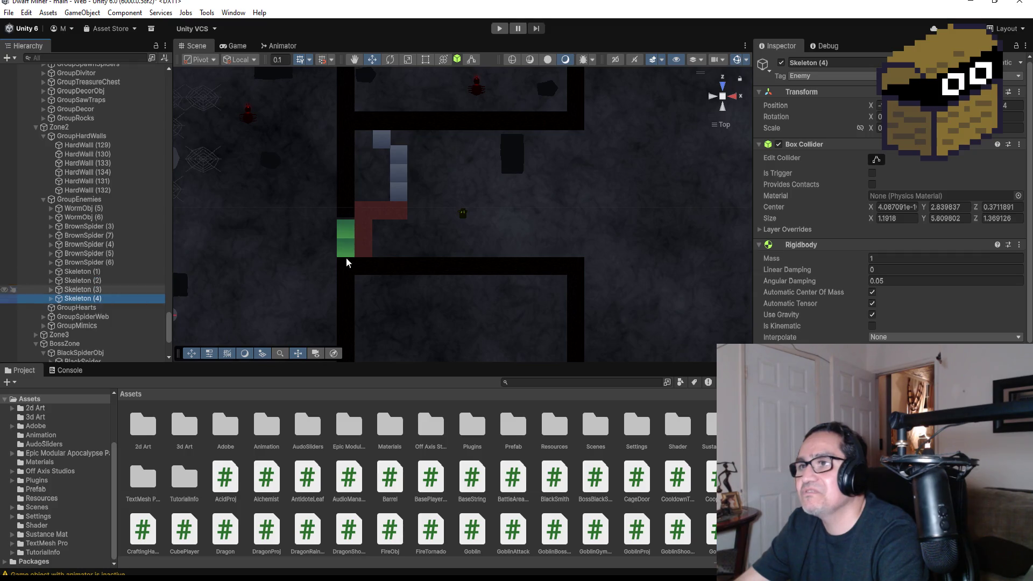
pyautogui.press('f')
pyautogui.scroll(-2, 465, 256)
pyautogui.scroll(-1, 496, 231)
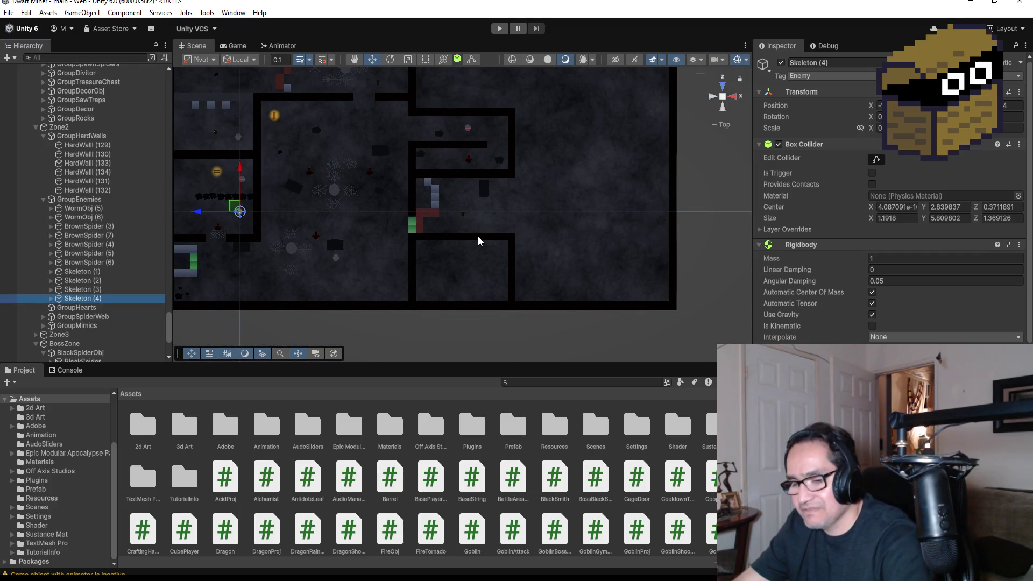
# - Duplicate the skeleton twice, placing Skeleton (5) in the right-hand room and Skeleton (6) beside the red and green blocks
pyautogui.hotkey('ctrl', 'd')
pyautogui.moveTo(200, 212)
pyautogui.mouseDown()
pyautogui.moveTo(463, 217)
pyautogui.moveTo(437, 219)
pyautogui.mouseUp()
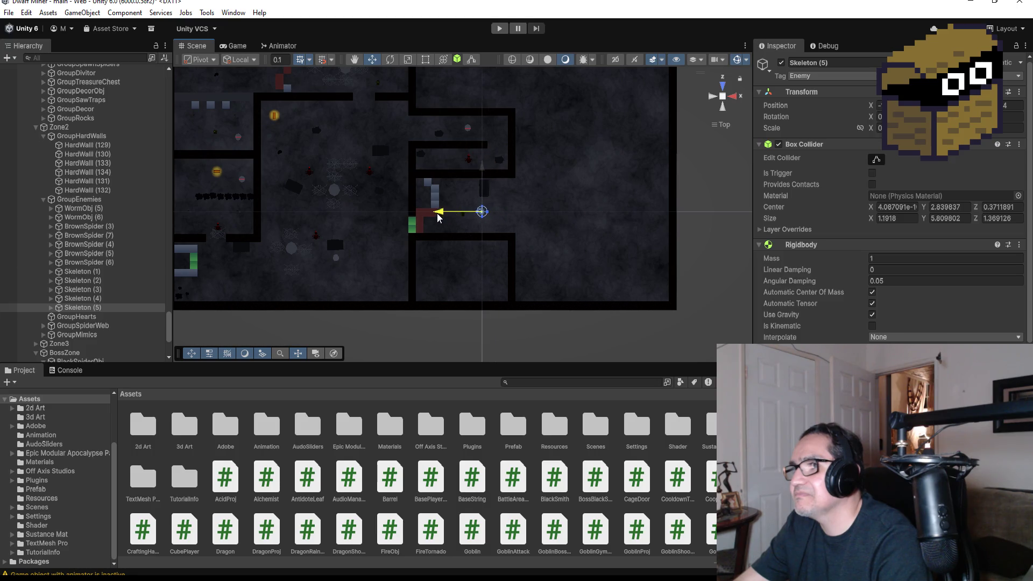
pyautogui.scroll(3, 565, 242)
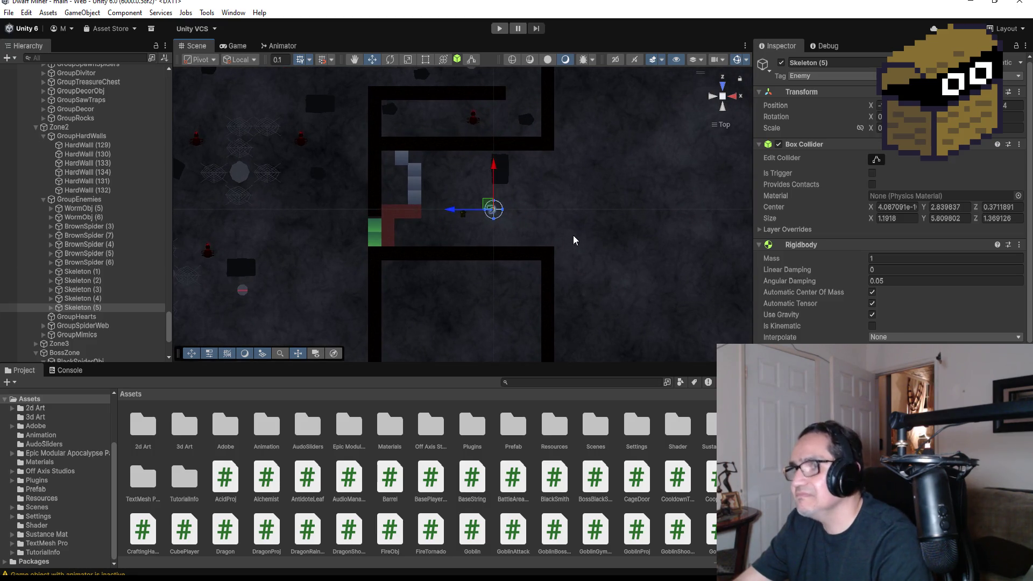
pyautogui.hotkey('ctrl', 'd')
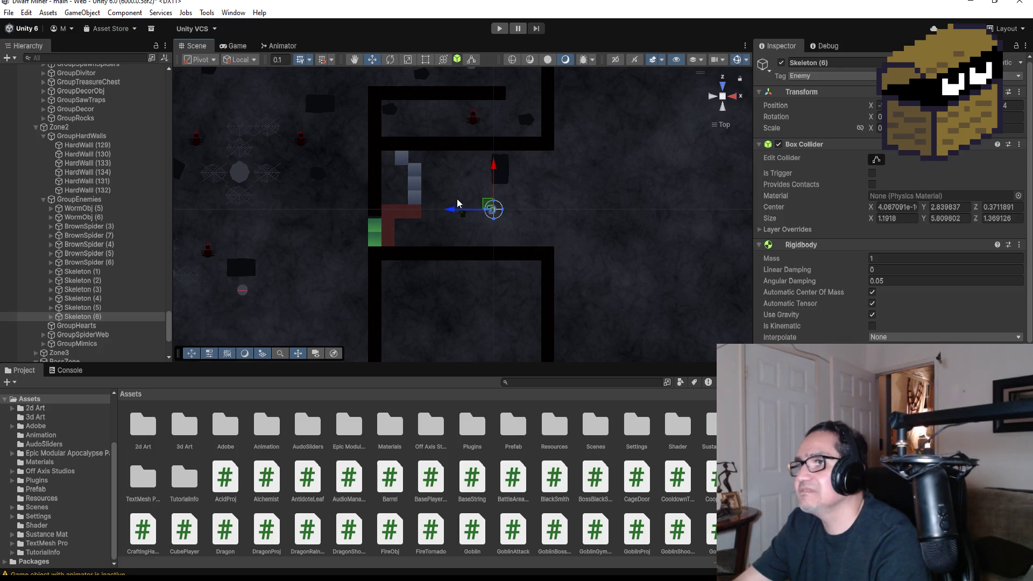
pyautogui.moveTo(452, 208); pyautogui.dragTo(490, 220)
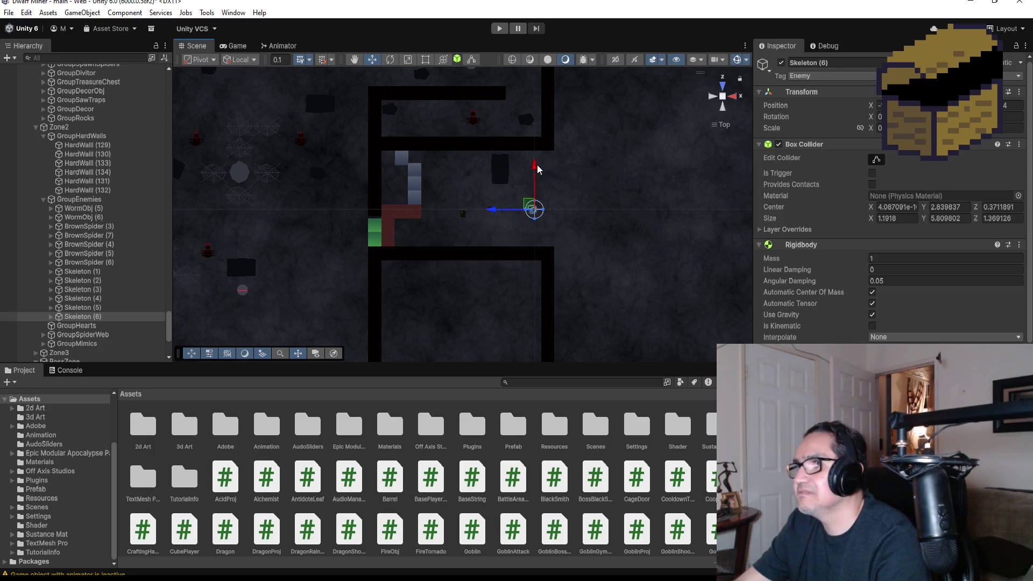
pyautogui.moveTo(538, 168); pyautogui.dragTo(534, 189)
pyautogui.moveTo(487, 233); pyautogui.dragTo(477, 232)
pyautogui.scroll(-2, 583, 228)
pyautogui.scroll(-2, 588, 227)
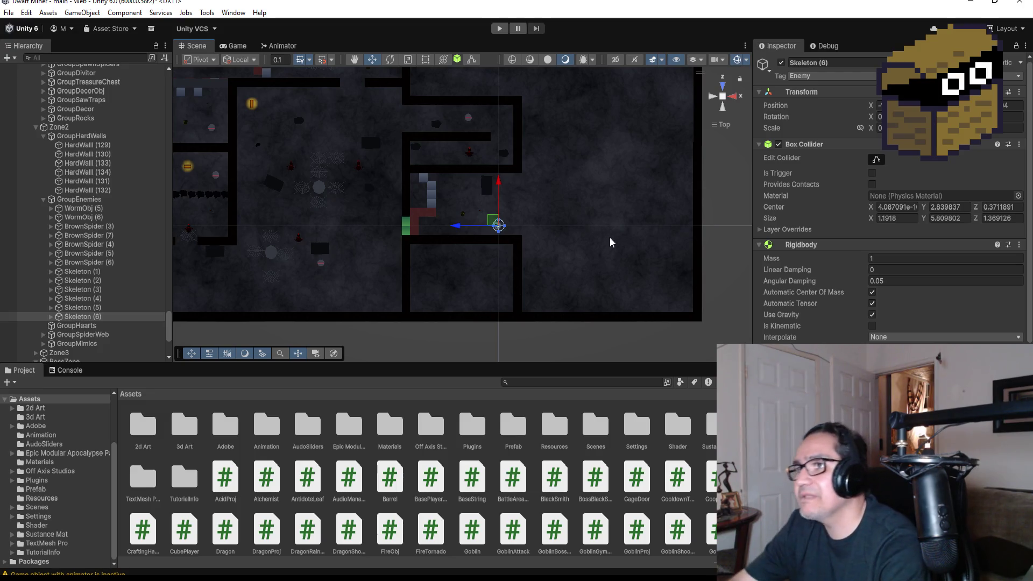
pyautogui.scroll(3, 571, 219)
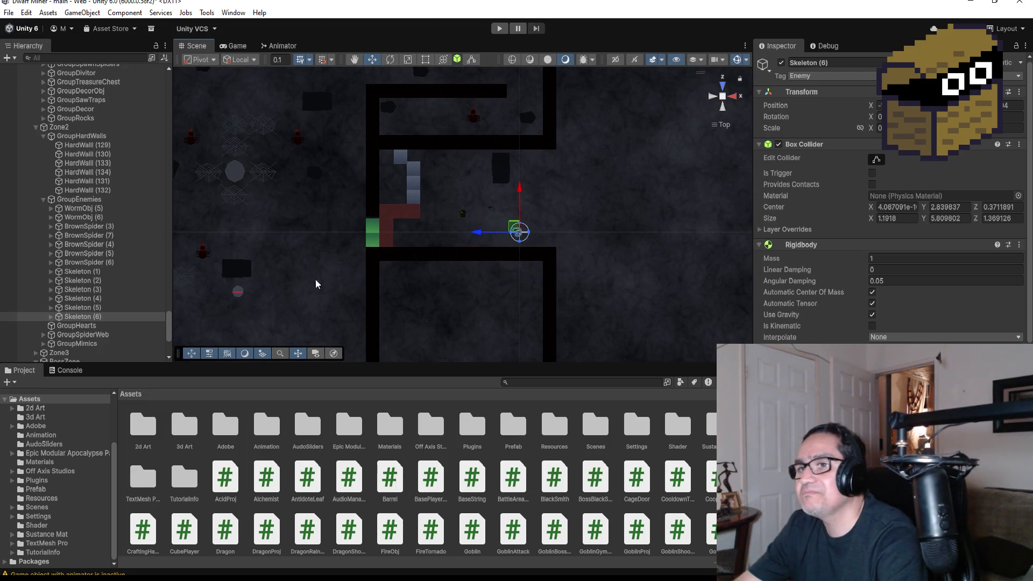
pyautogui.scroll(-2, 570, 199)
pyautogui.scroll(-2, 561, 215)
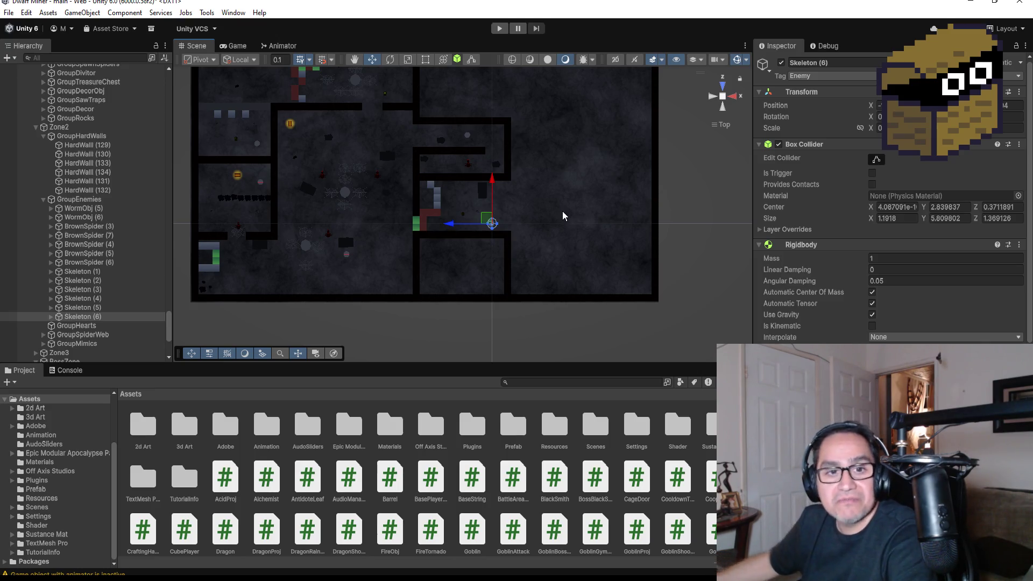
pyautogui.scroll(1, 562, 154)
pyautogui.scroll(1, 540, 202)
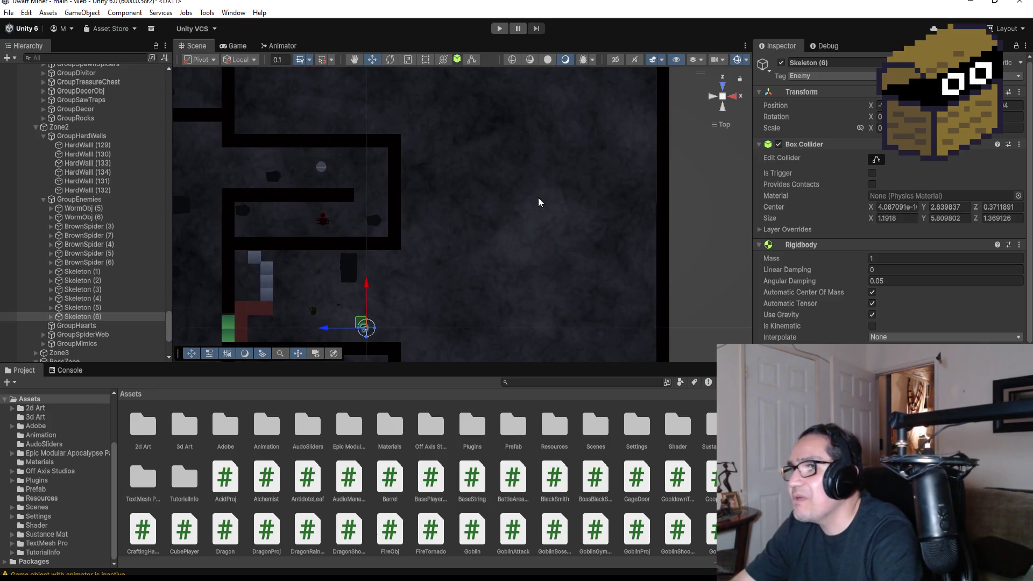
pyautogui.scroll(1, 448, 227)
pyautogui.scroll(-2, 464, 239)
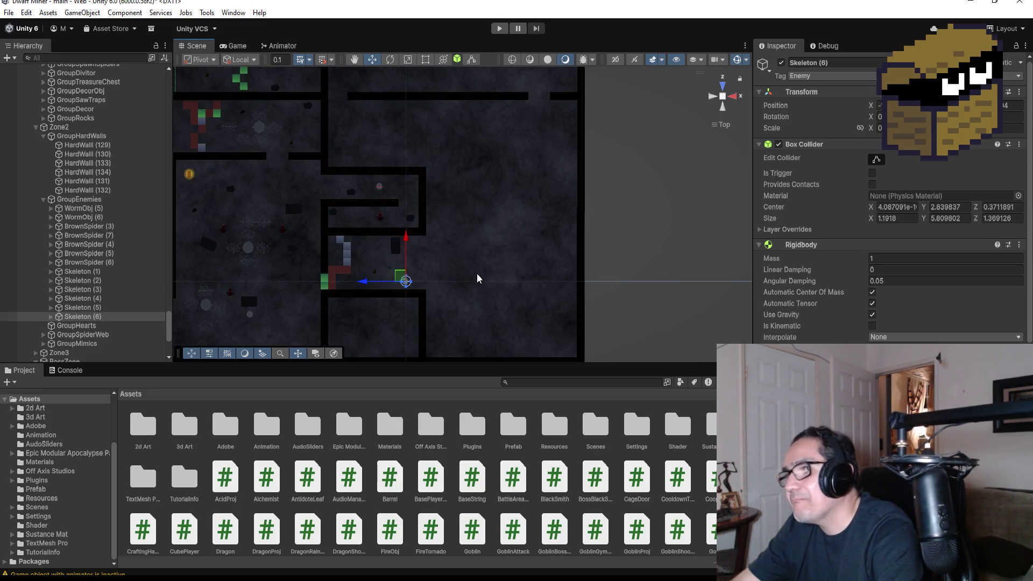
# - Inspect the corridor wall, Bigrock (2) and Bigrock (4), then select the vertical wall HardWall (133)
pyautogui.click(390, 234)
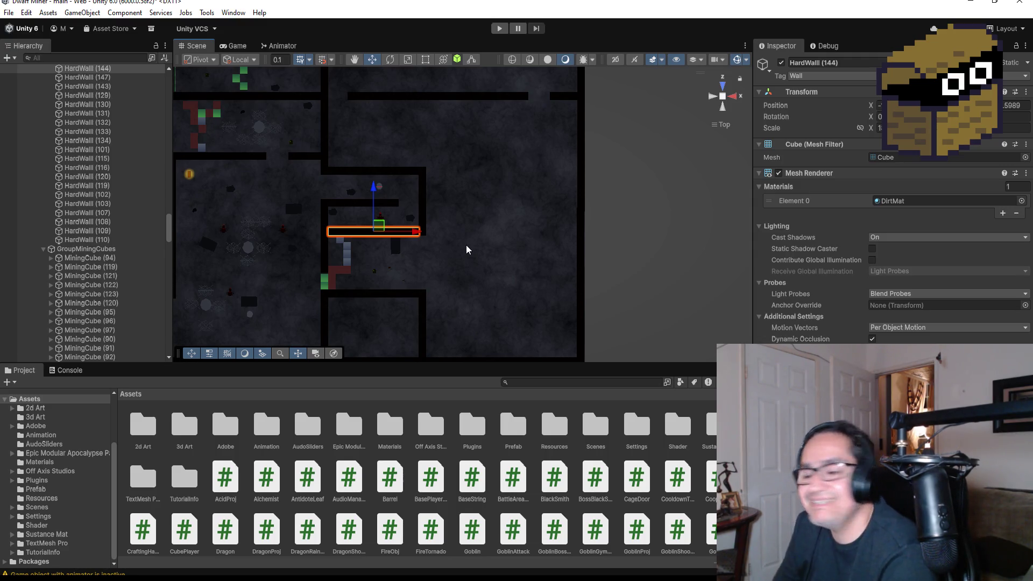
pyautogui.scroll(1, 468, 251)
pyautogui.scroll(1, 469, 251)
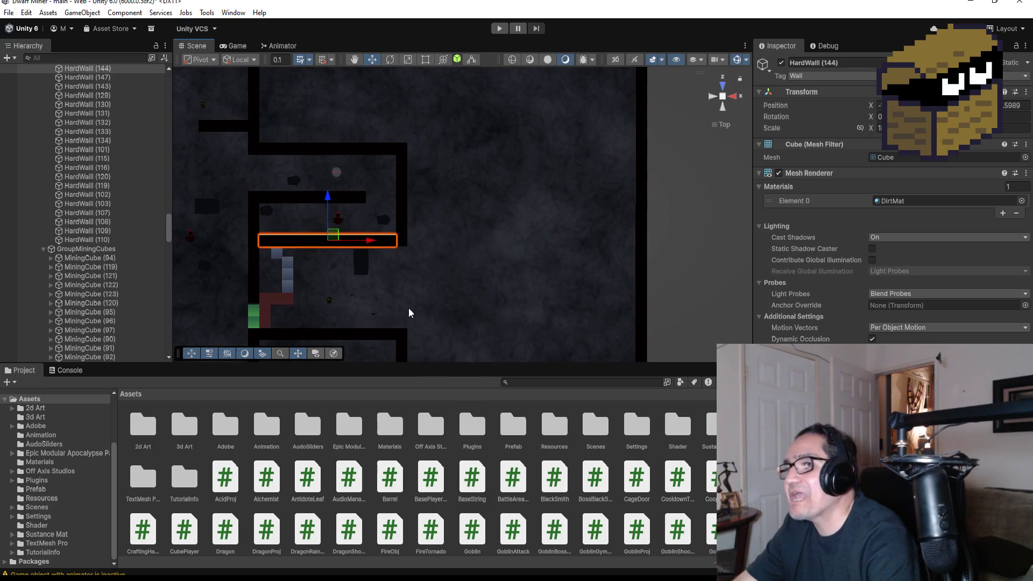
pyautogui.click(364, 268)
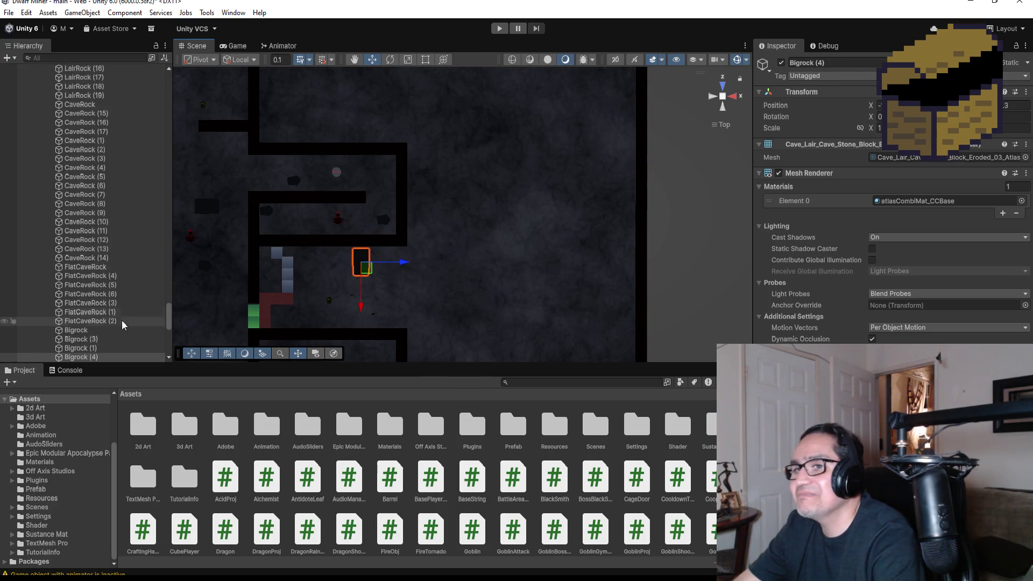
pyautogui.scroll(-3, 143, 315)
pyautogui.click(78, 265)
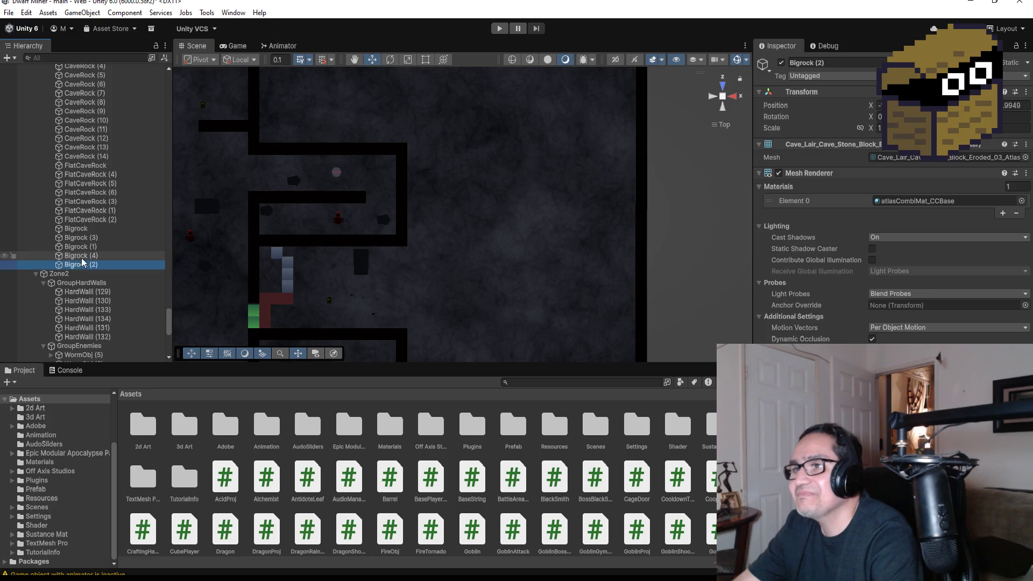
pyautogui.click(81, 256)
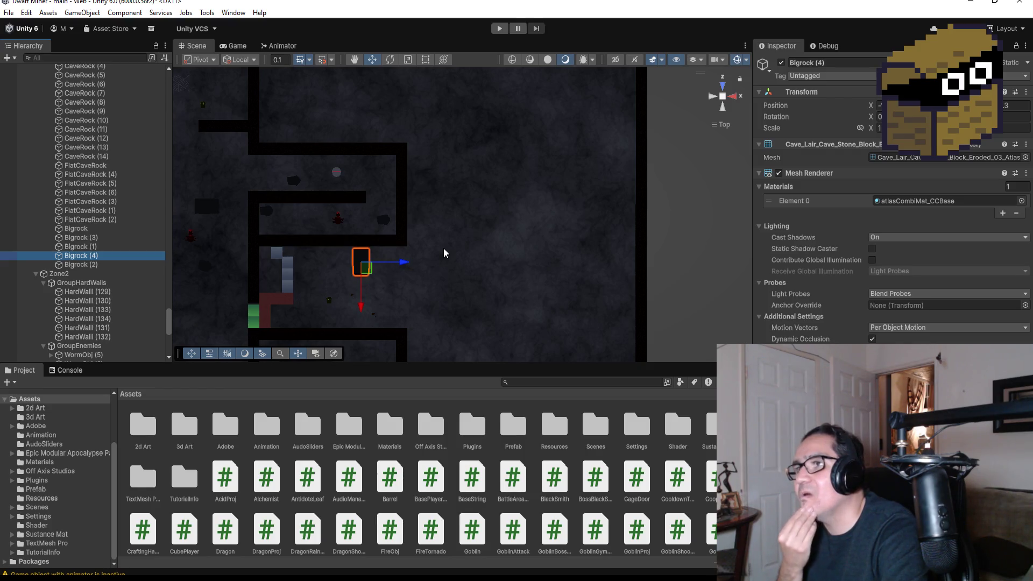
pyautogui.scroll(-2, 465, 214)
pyautogui.scroll(-2, 496, 214)
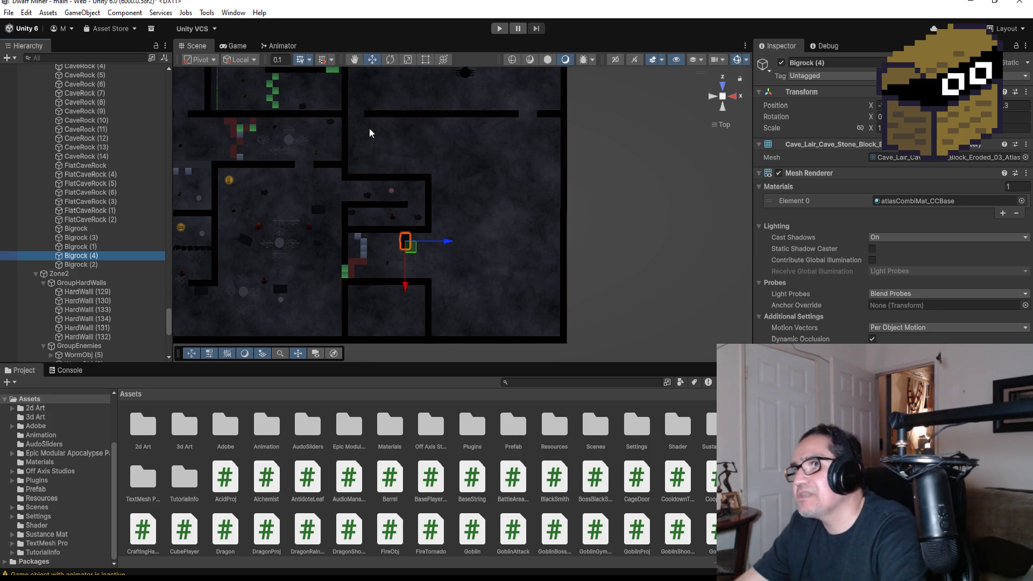
pyautogui.scroll(-2, 389, 115)
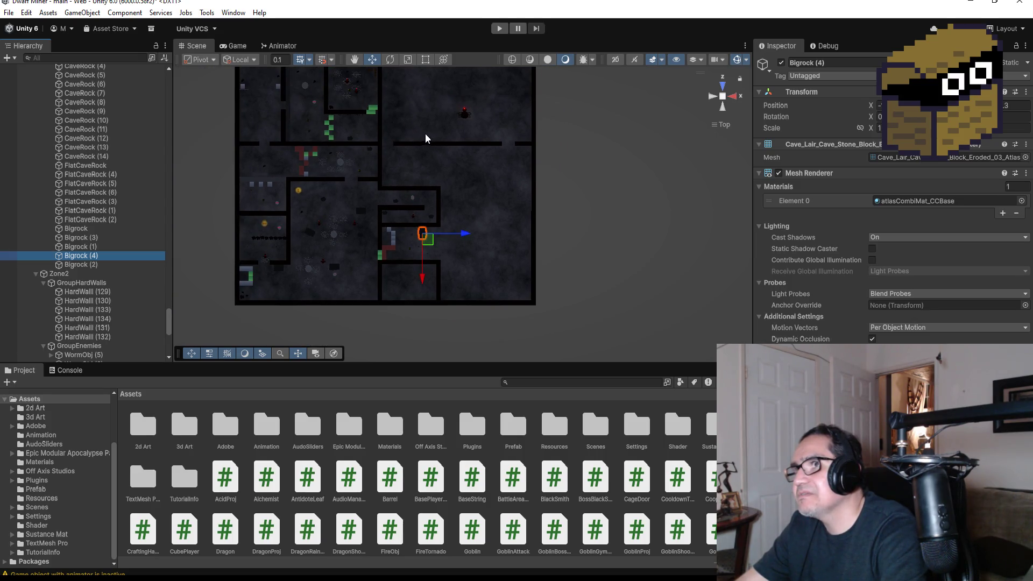
pyautogui.click(438, 207)
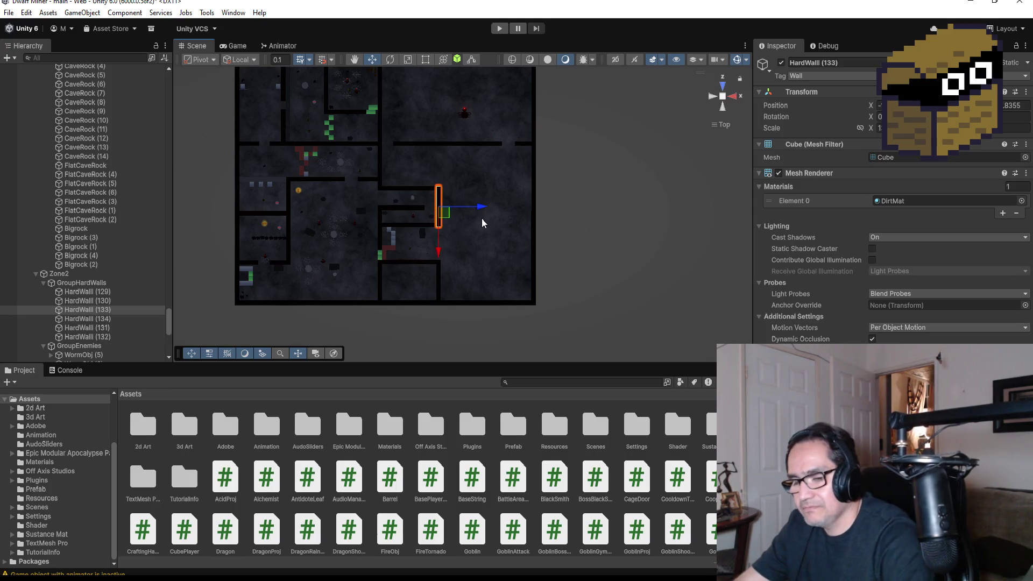
# - Duplicate HardWall (133), move the copy up into the room above the spider, then select the overlapping HardWall (148)
pyautogui.hotkey('ctrl', 'd')
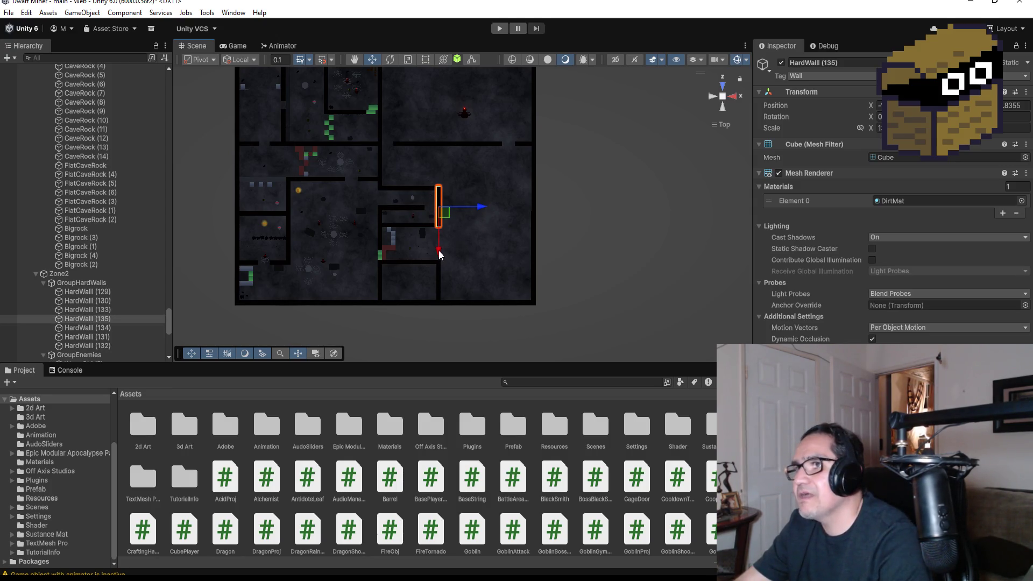
pyautogui.moveTo(438, 253); pyautogui.dragTo(443, 184)
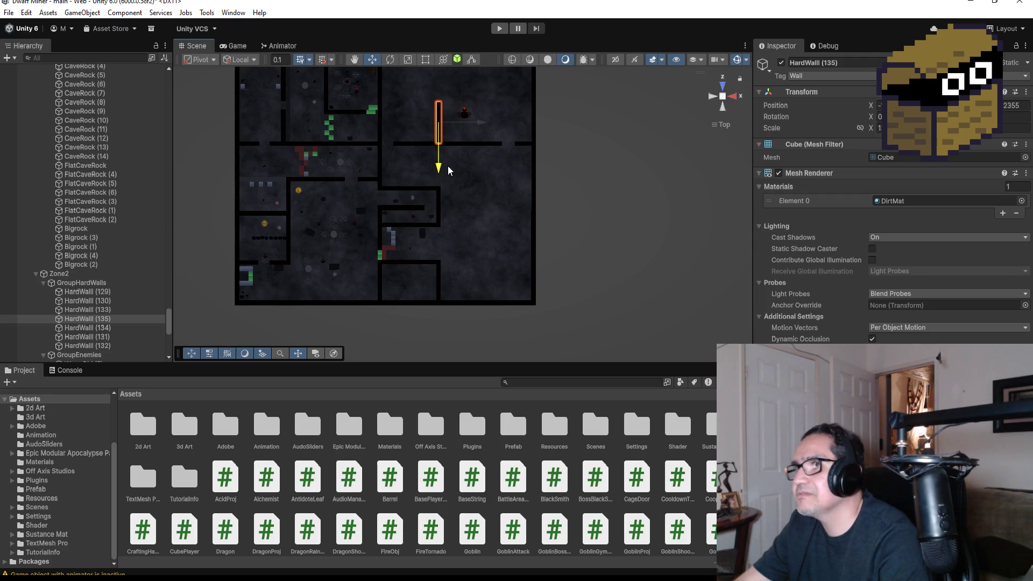
pyautogui.scroll(-2, 448, 170)
pyautogui.scroll(-2, 465, 167)
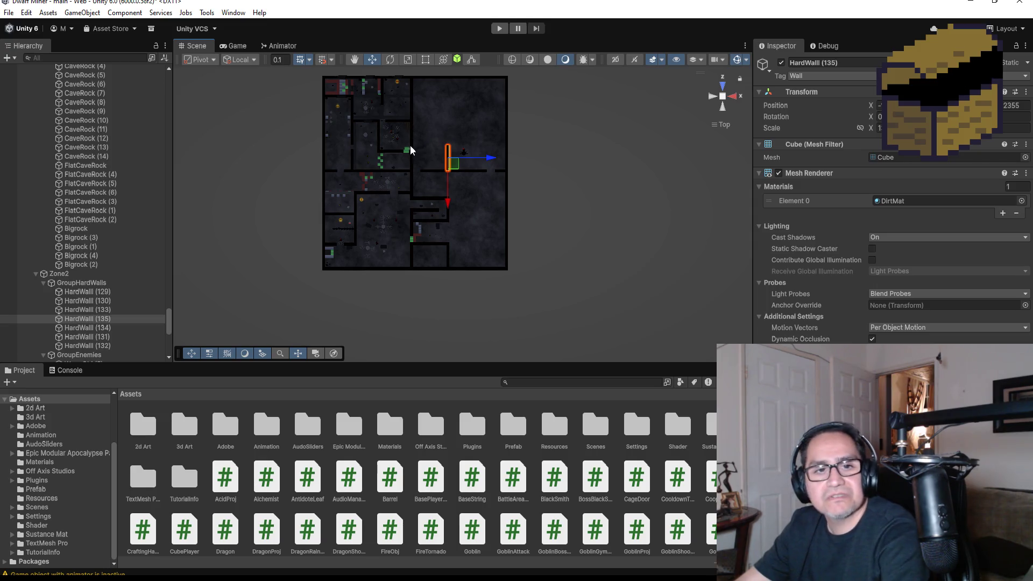
pyautogui.press('f')
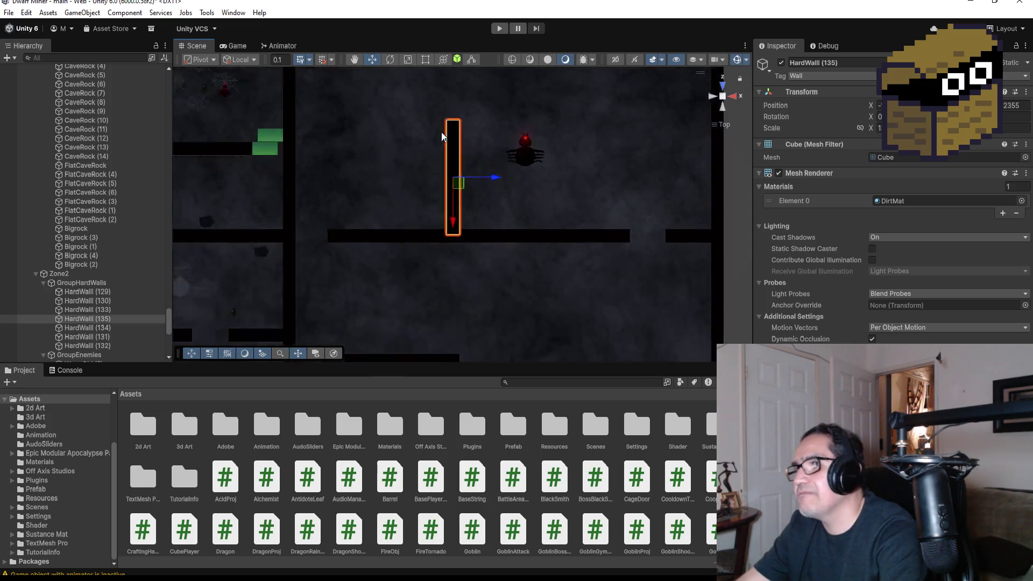
pyautogui.scroll(-2, 394, 281)
pyautogui.scroll(-2, 396, 278)
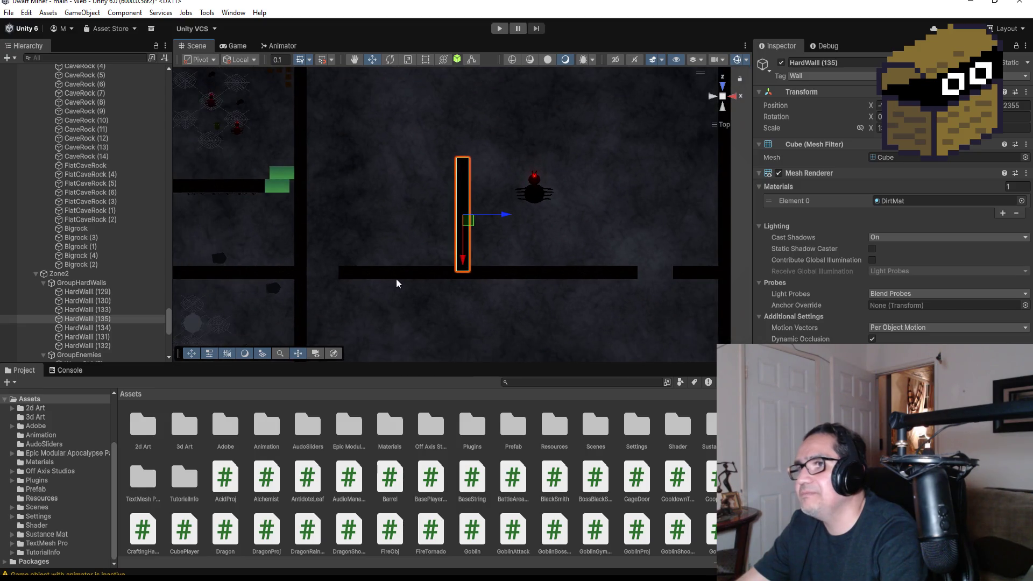
pyautogui.click(442, 276)
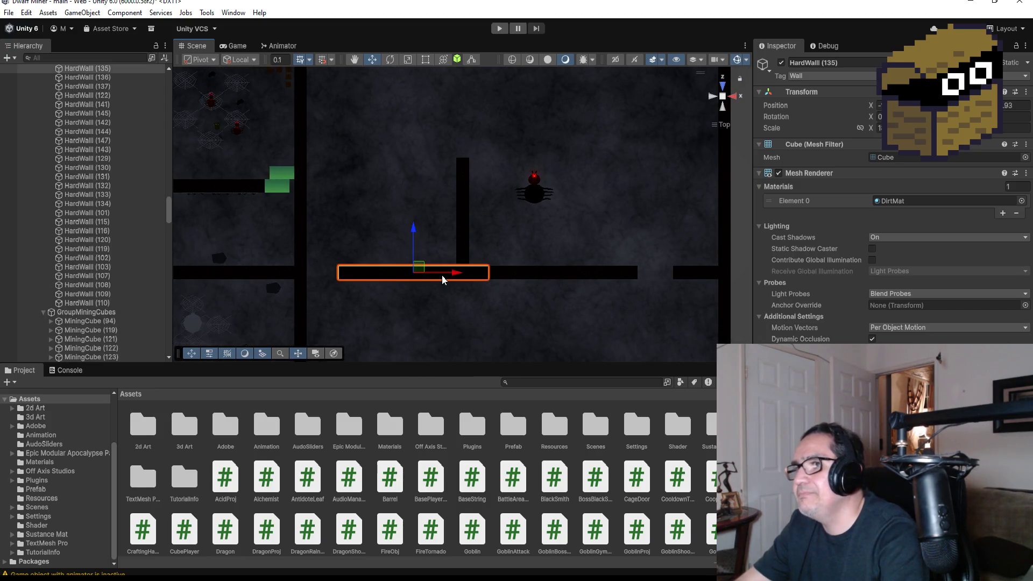
pyautogui.click(414, 273)
# - Move HardWall (148) up above the spider and vertex-snap its corner flush against the neighbouring wall
pyautogui.moveTo(413, 238); pyautogui.dragTo(420, 108)
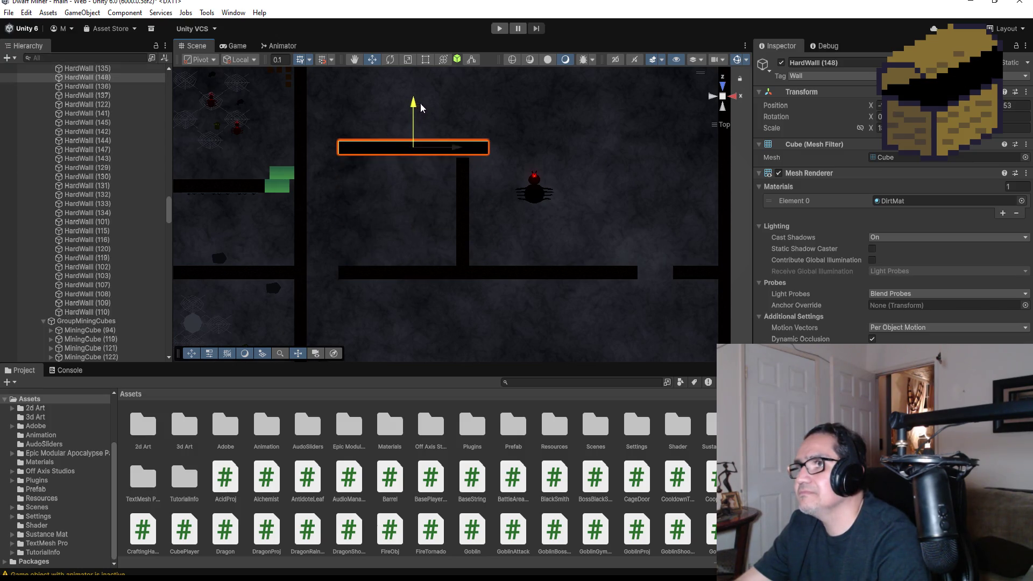
pyautogui.moveTo(454, 150); pyautogui.dragTo(437, 150)
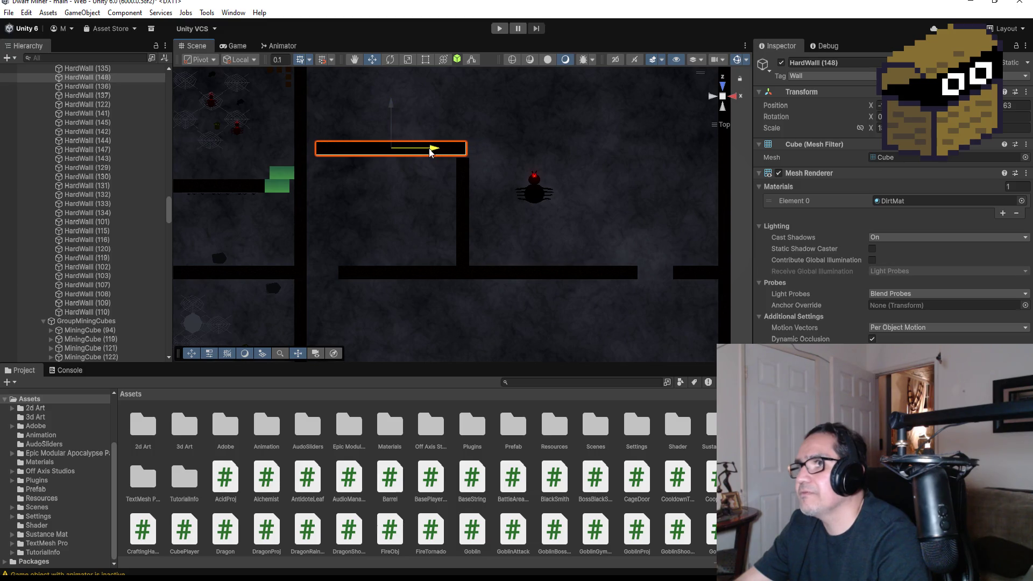
pyautogui.moveTo(516, 173)
pyautogui.mouseDown()
pyautogui.moveTo(362, 163)
pyautogui.moveTo(431, 162)
pyautogui.moveTo(571, 268)
pyautogui.moveTo(556, 242)
pyautogui.moveTo(569, 239)
pyautogui.mouseUp()
pyautogui.scroll(2, 553, 233)
pyautogui.press('v')
pyautogui.moveTo(506, 274); pyautogui.dragTo(495, 277)
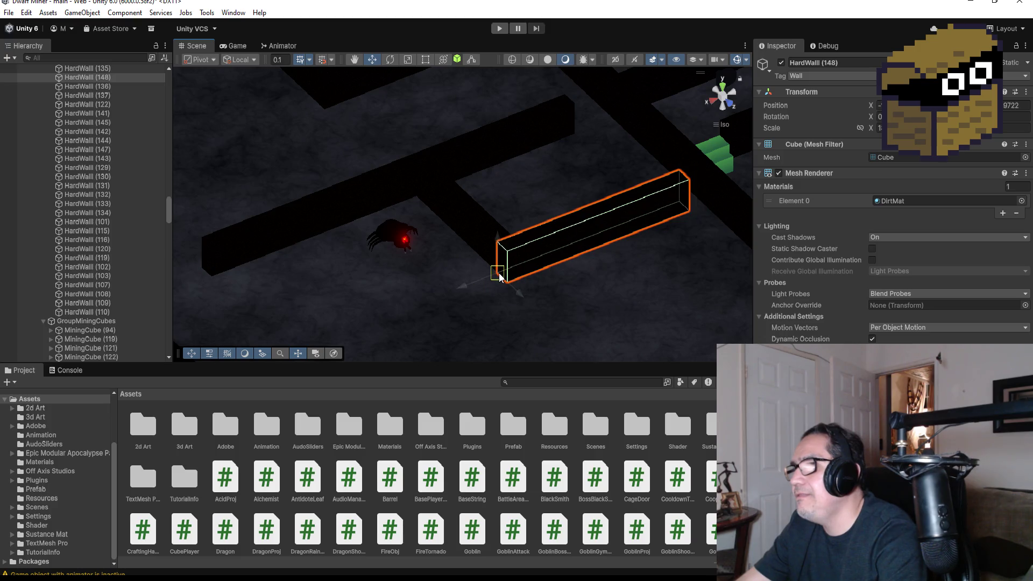
pyautogui.scroll(-2, 684, 244)
pyautogui.scroll(-2, 695, 208)
# - Return toward top-down, switch to the Rect tool and select the floor plane
pyautogui.moveTo(695, 207); pyautogui.dragTo(533, 110)
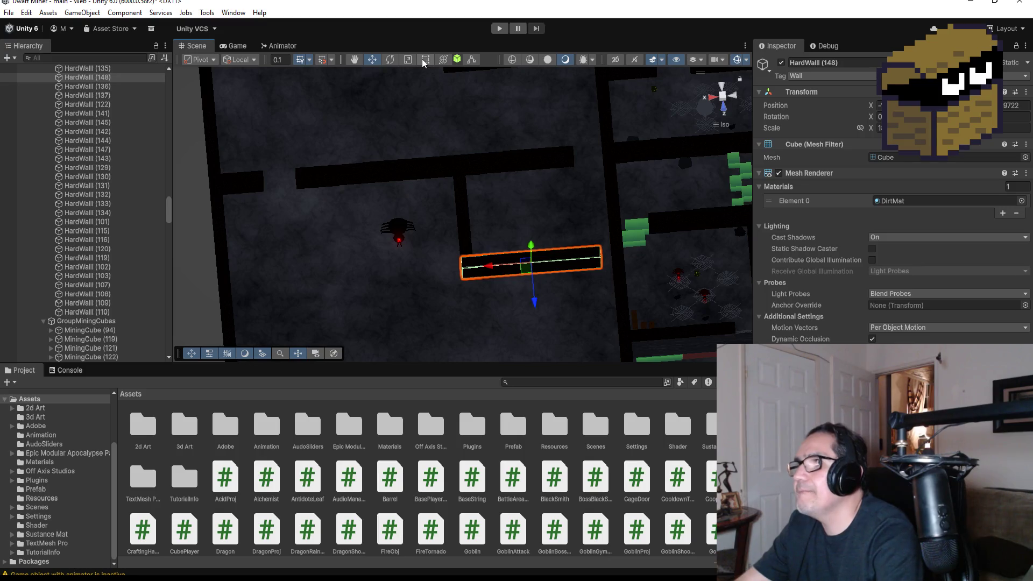
pyautogui.click(423, 59)
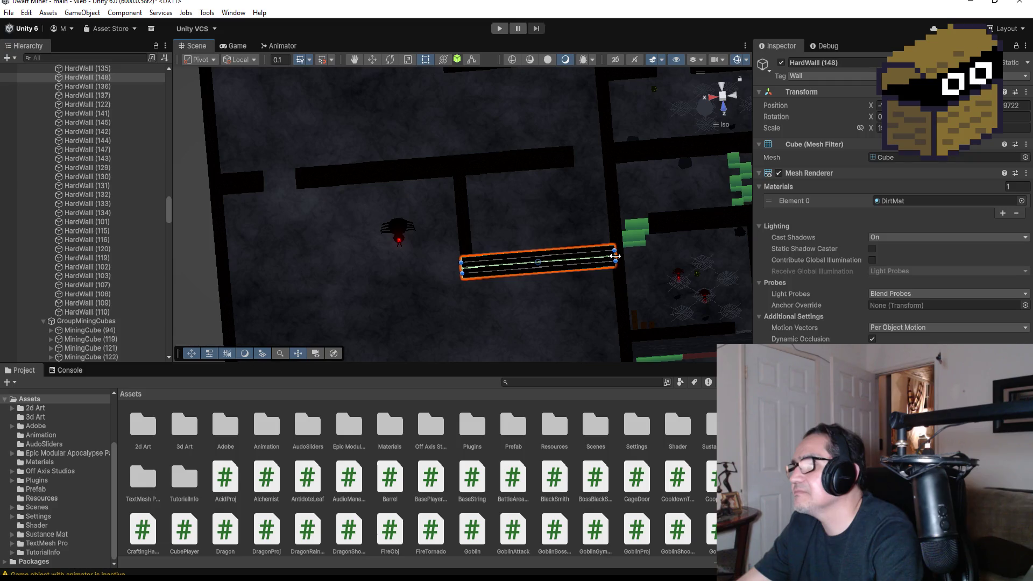
pyautogui.scroll(-2, 597, 262)
pyautogui.scroll(-2, 577, 267)
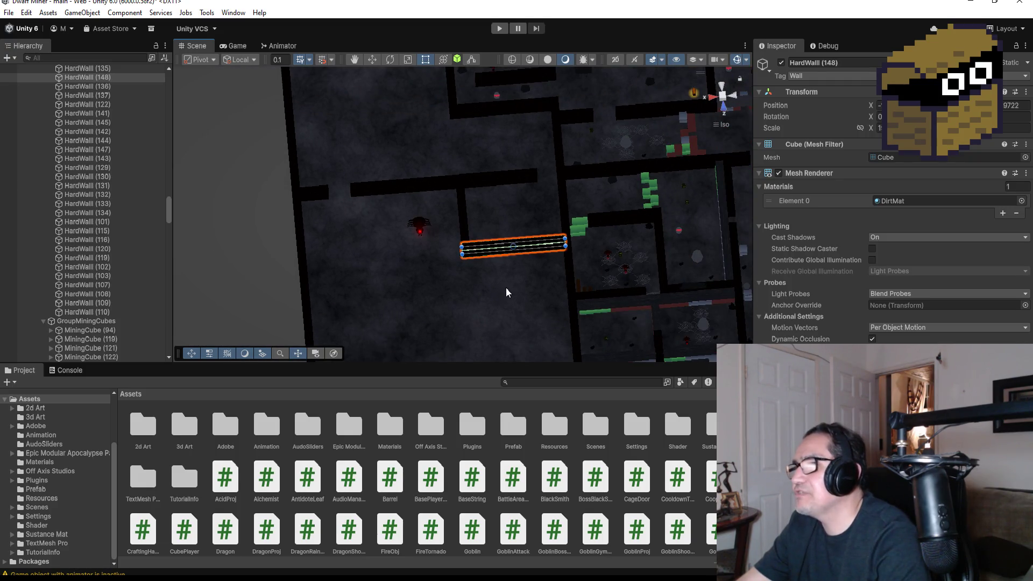
pyautogui.click(499, 291)
pyautogui.moveTo(505, 298)
pyautogui.mouseDown()
pyautogui.moveTo(587, 222)
pyautogui.moveTo(414, 227)
pyautogui.mouseUp()
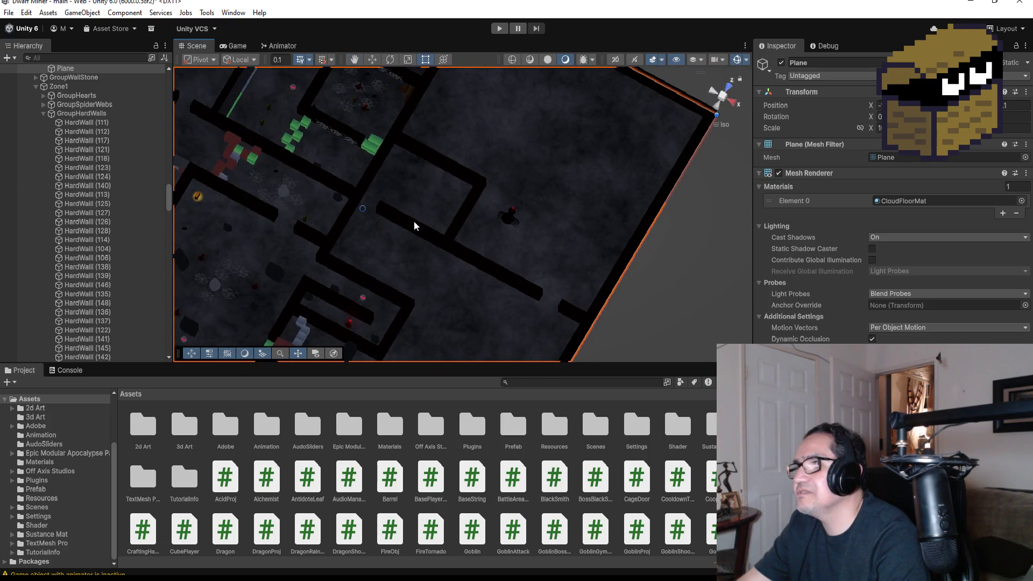
# - Select HardWall (136), the wall just below the spider, and turn the view straight down
pyautogui.click(429, 230)
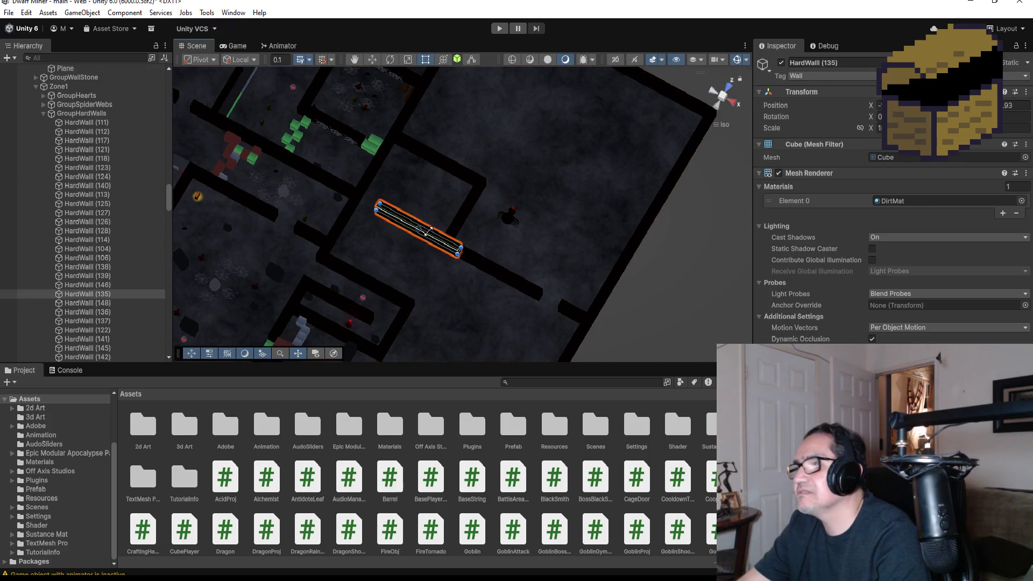
pyautogui.click(505, 268)
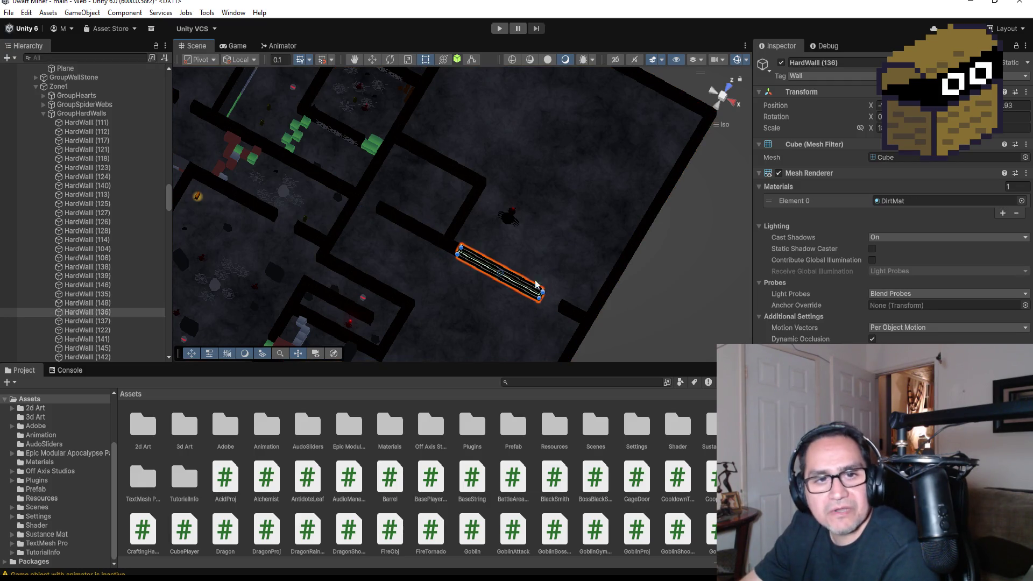
pyautogui.scroll(-1, 550, 285)
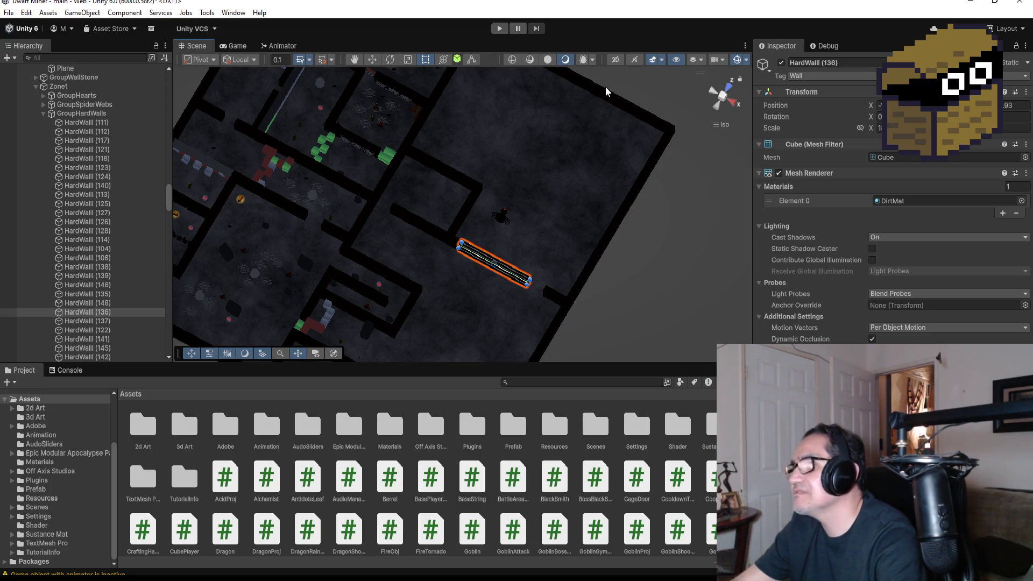
pyautogui.click(731, 84)
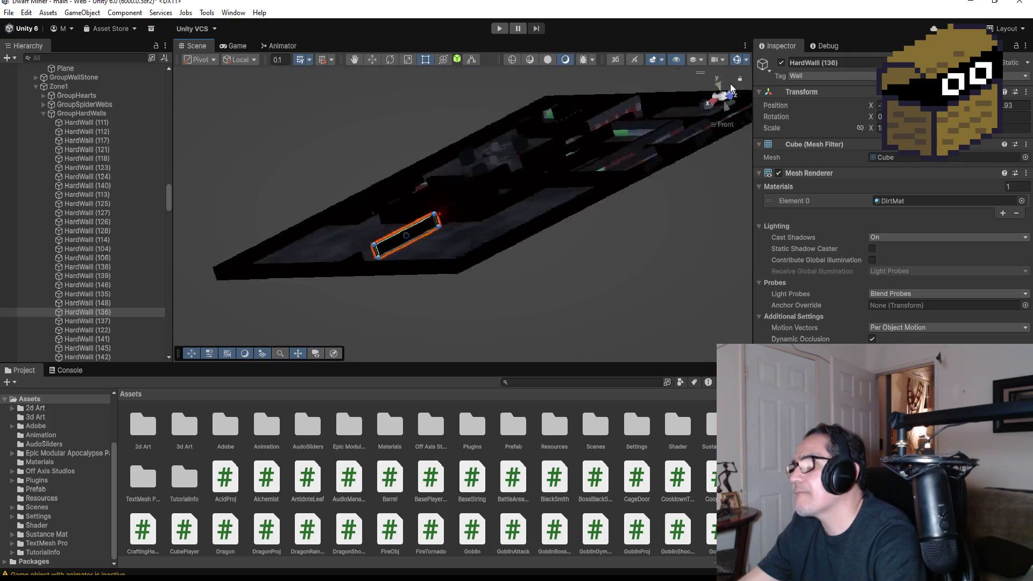
# - Settle on the top-down view and drag HardWall (136)'s right Rect handle to lengthen it
pyautogui.click(723, 85)
pyautogui.scroll(-3, 562, 222)
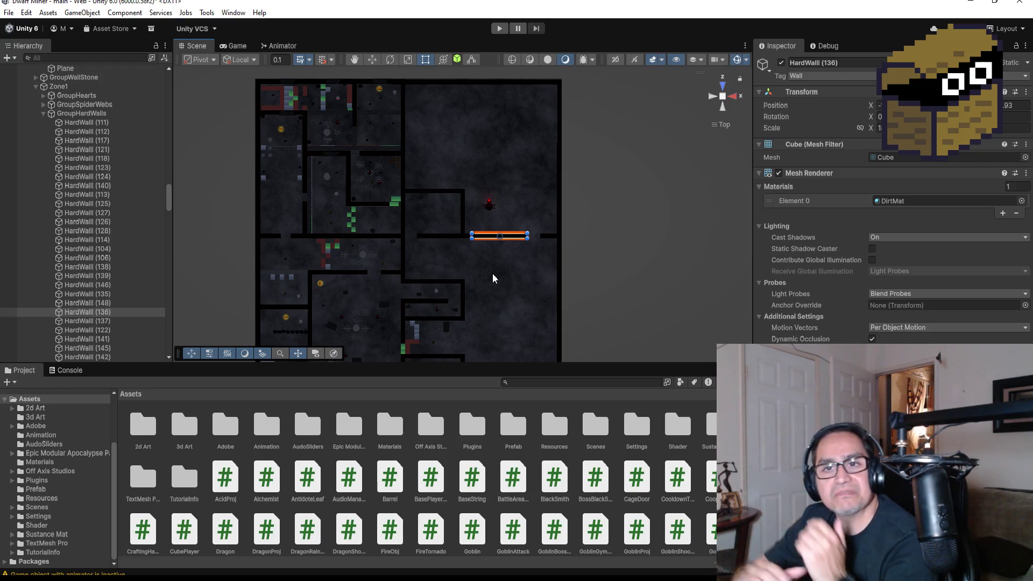
pyautogui.scroll(1, 564, 265)
pyautogui.scroll(2, 586, 269)
pyautogui.moveTo(573, 272); pyautogui.dragTo(569, 242)
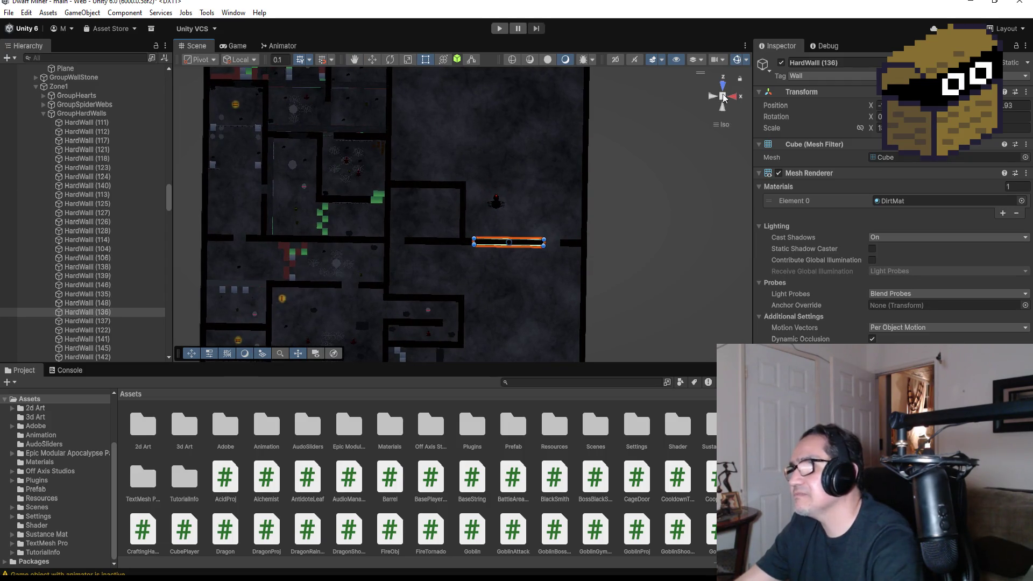
pyautogui.click(722, 83)
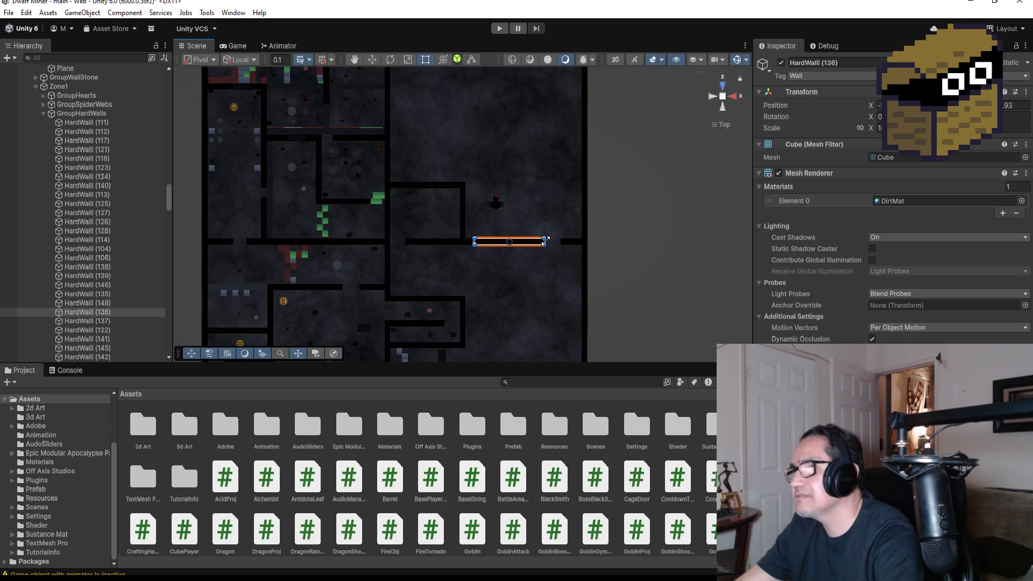
pyautogui.moveTo(531, 242); pyautogui.dragTo(545, 243)
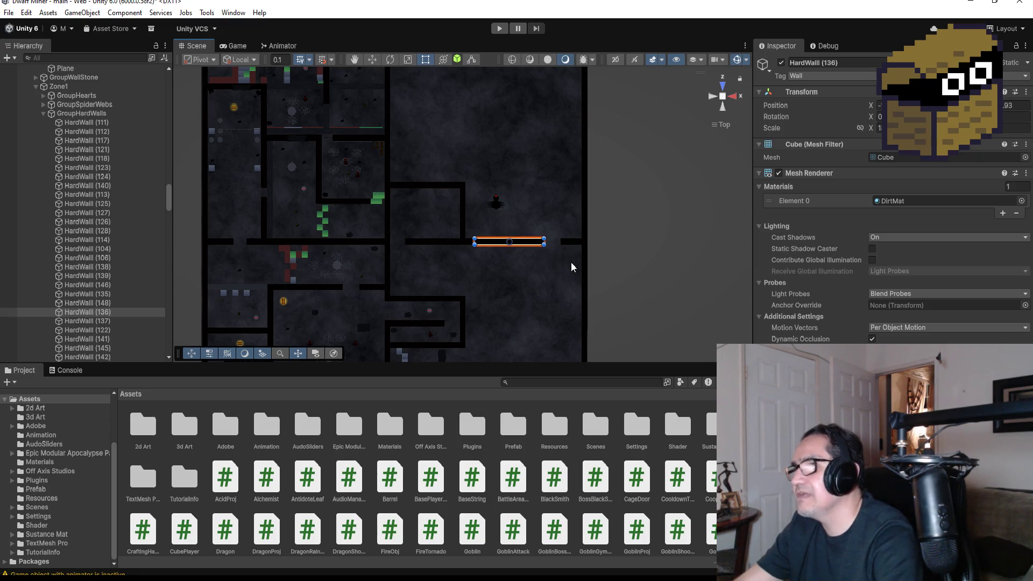
pyautogui.scroll(2, 585, 267)
pyautogui.scroll(2, 609, 277)
pyautogui.scroll(3, 612, 283)
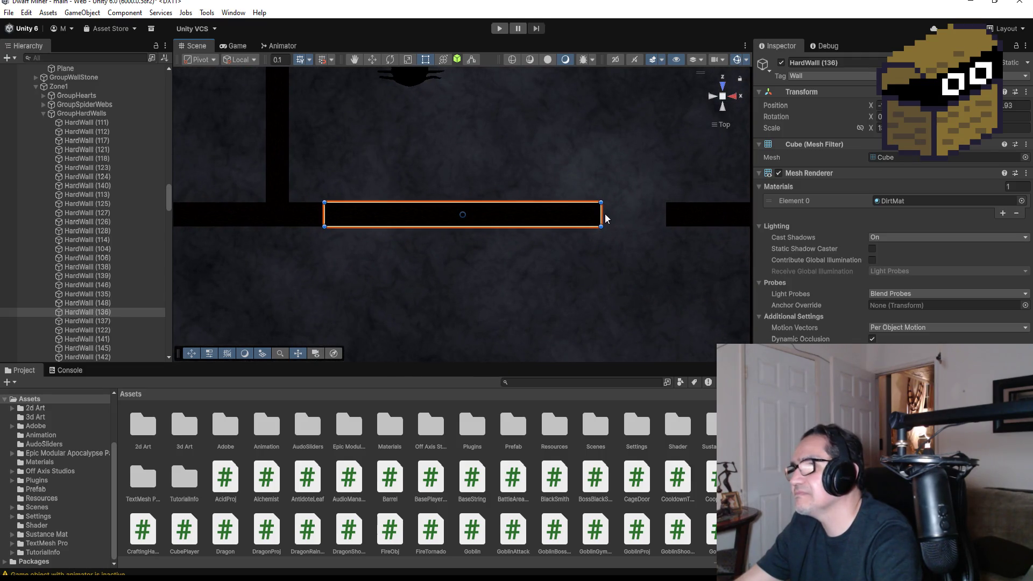
# - Delete the duplicate wall HardWall (136) after a first shortening attempt
pyautogui.moveTo(602, 216); pyautogui.dragTo(494, 213)
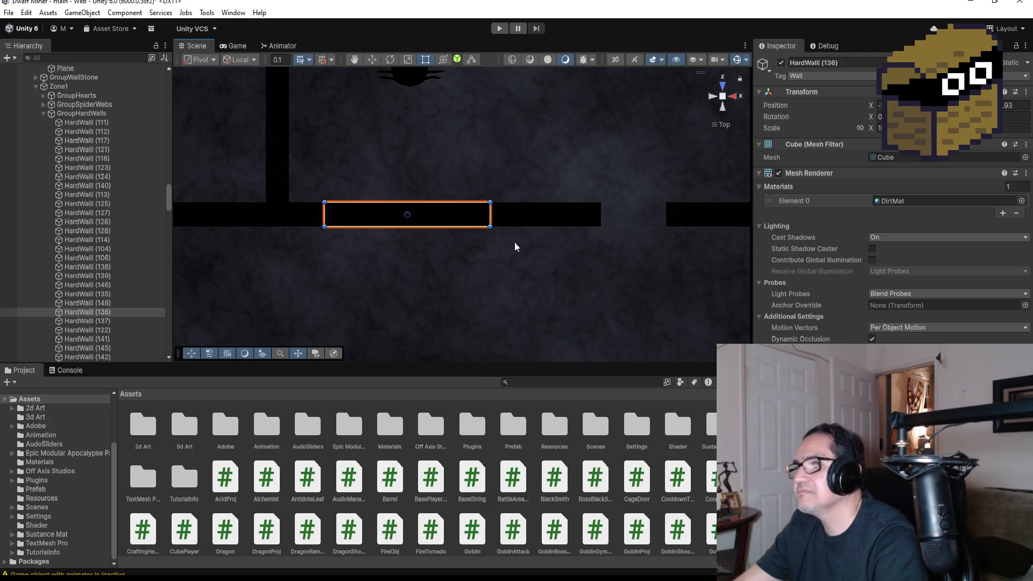
pyautogui.click(96, 311)
pyautogui.press('Delete')
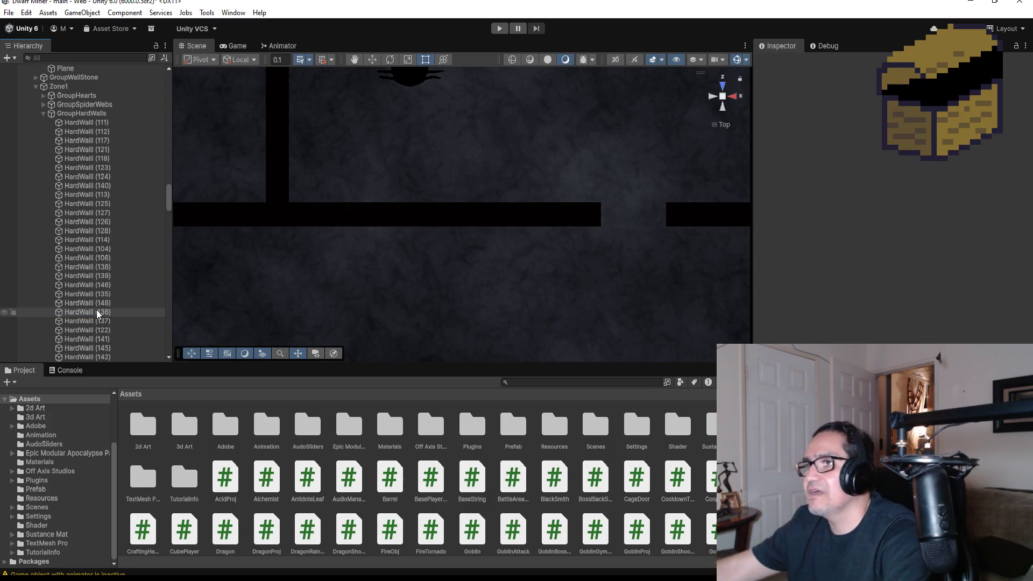
# - Shorten HardWall (138) from its right end to leave an opening, then select the vertical HardWall (133)
pyautogui.click(531, 211)
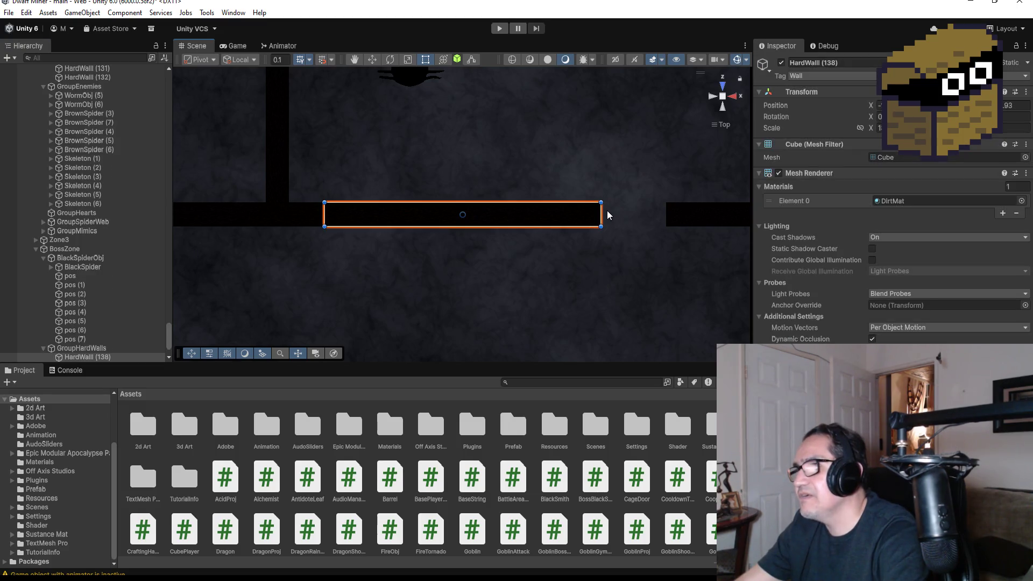
pyautogui.moveTo(602, 214); pyautogui.dragTo(495, 214)
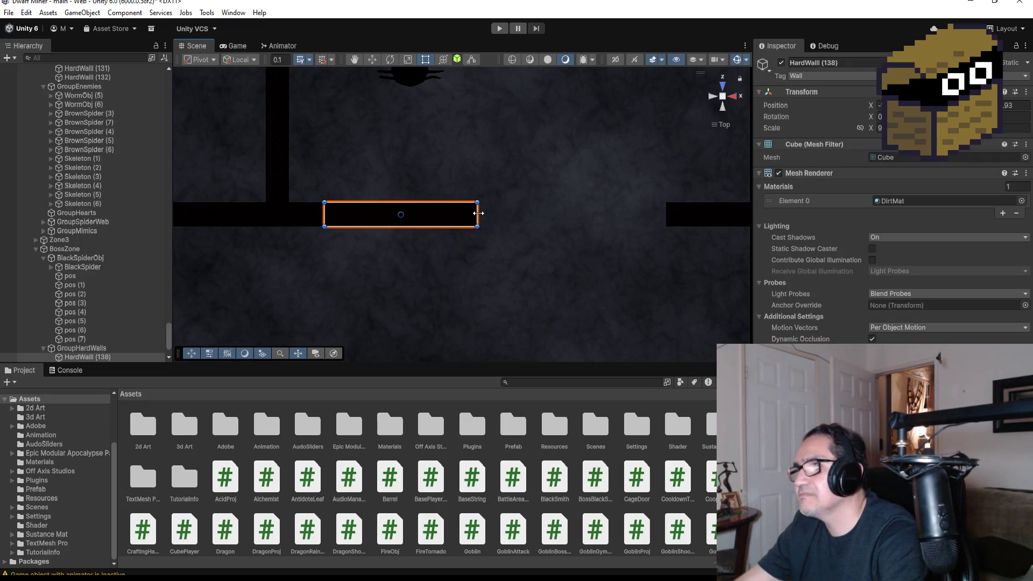
pyautogui.scroll(-2, 500, 215)
pyautogui.scroll(-3, 509, 216)
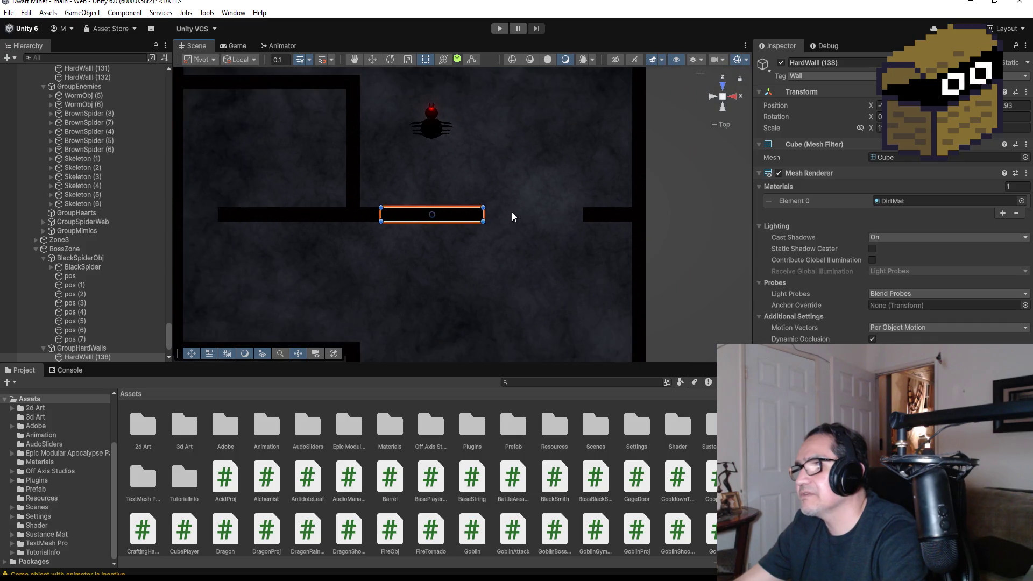
pyautogui.scroll(-3, 511, 226)
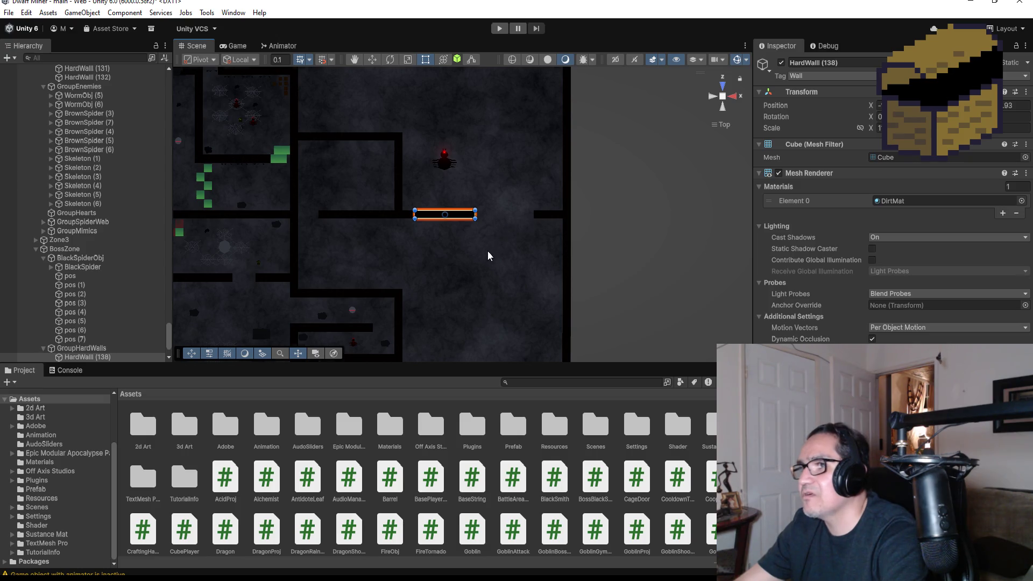
pyautogui.scroll(-2, 484, 262)
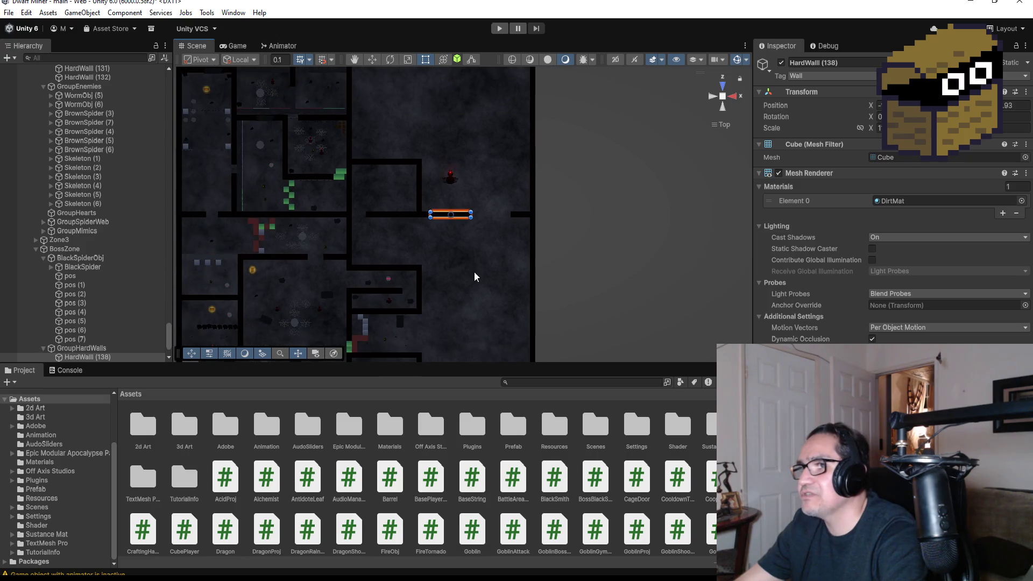
pyautogui.click(419, 282)
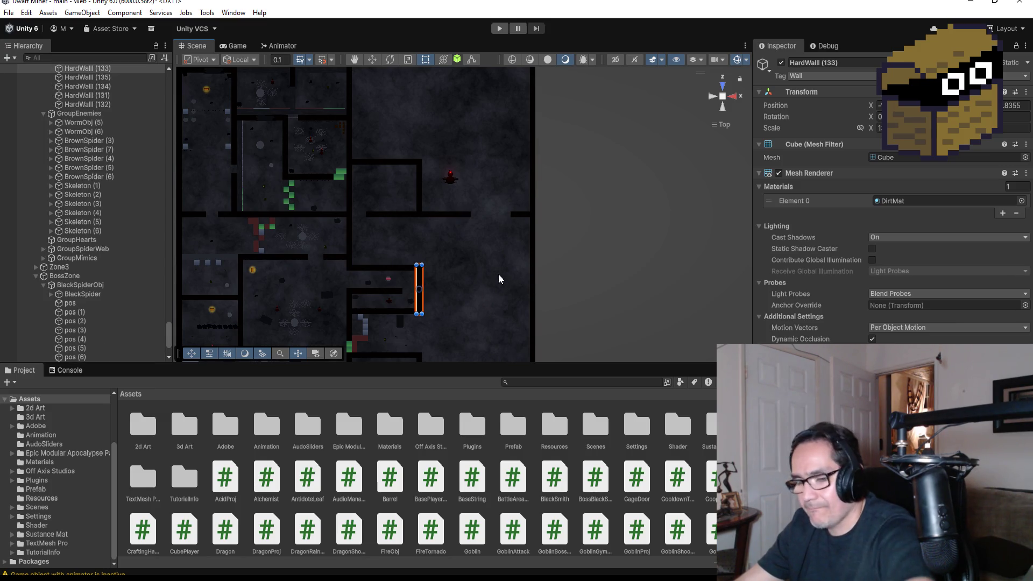
# - Duplicate HardWall (133), move the copy right and up with the Move tool and vertex-snap it below the horizontal wall
pyautogui.hotkey('ctrl', 'd')
pyautogui.click(371, 60)
pyautogui.moveTo(456, 290); pyautogui.dragTo(502, 289)
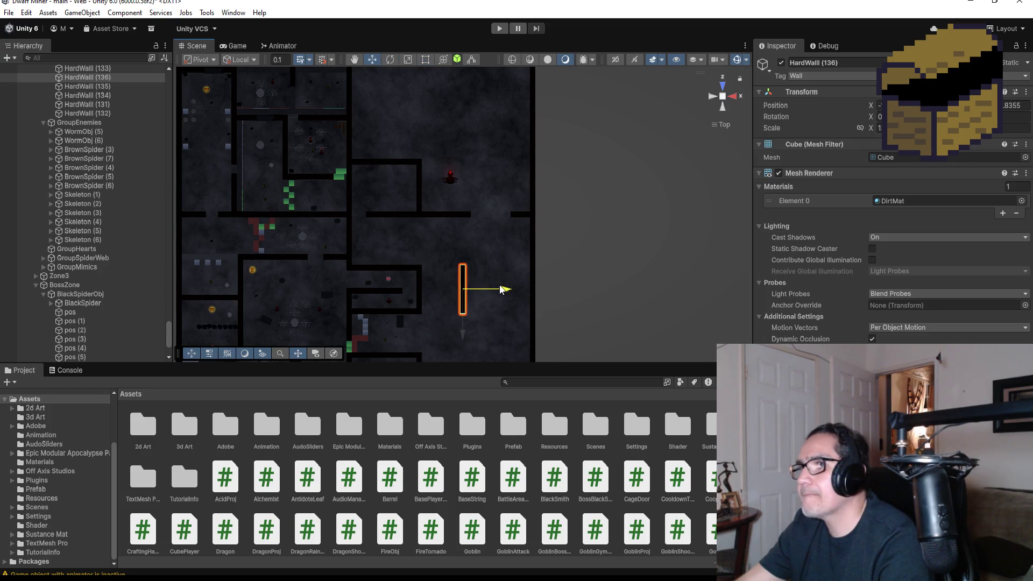
pyautogui.moveTo(464, 339); pyautogui.dragTo(480, 288)
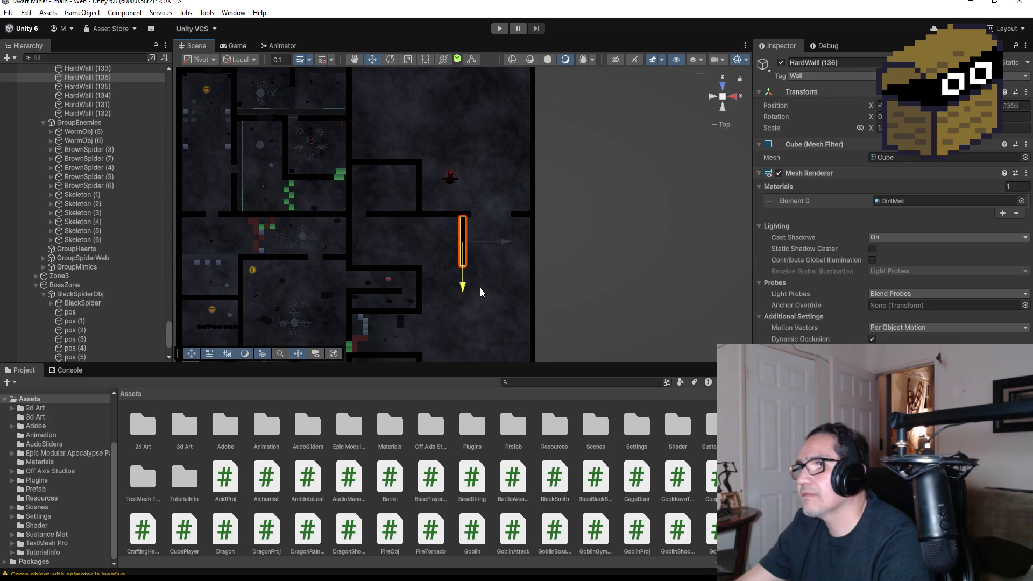
pyautogui.scroll(3, 501, 217)
pyautogui.scroll(2, 513, 205)
pyautogui.moveTo(587, 147); pyautogui.dragTo(384, 49)
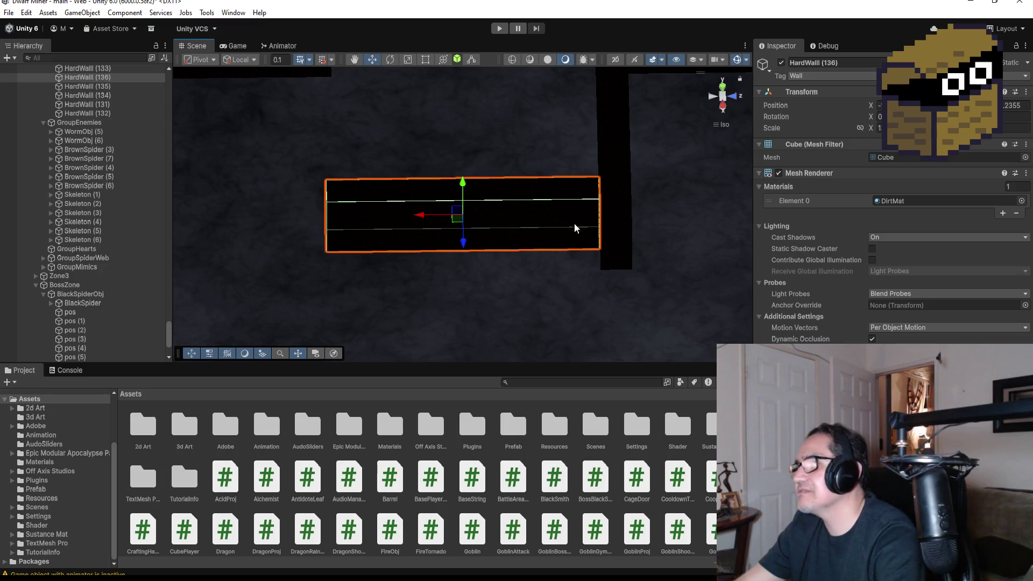
pyautogui.moveTo(600, 255)
pyautogui.mouseDown()
pyautogui.moveTo(738, 324)
pyautogui.moveTo(675, 300)
pyautogui.mouseUp()
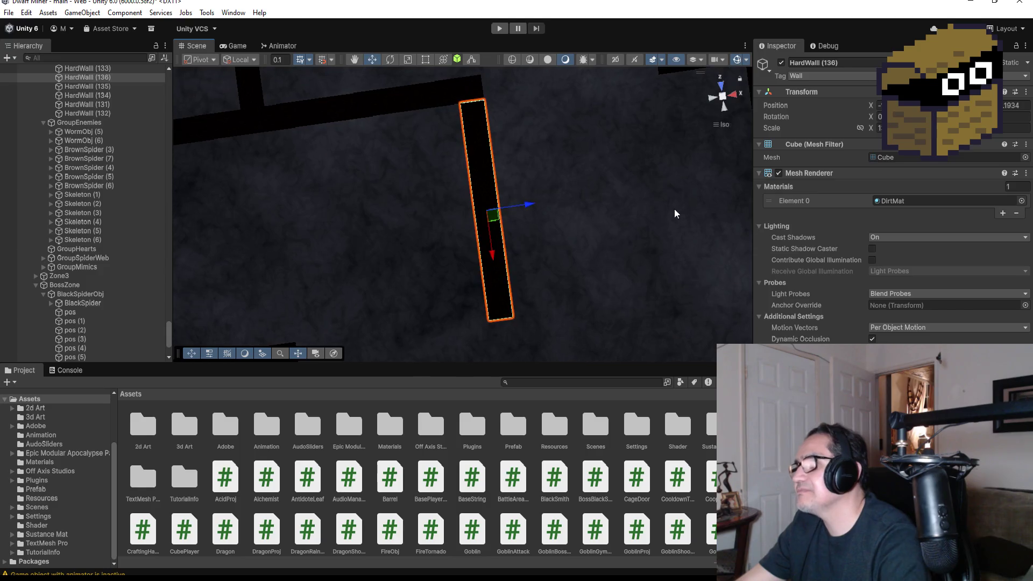
pyautogui.scroll(-2, 674, 211)
pyautogui.click(579, 130)
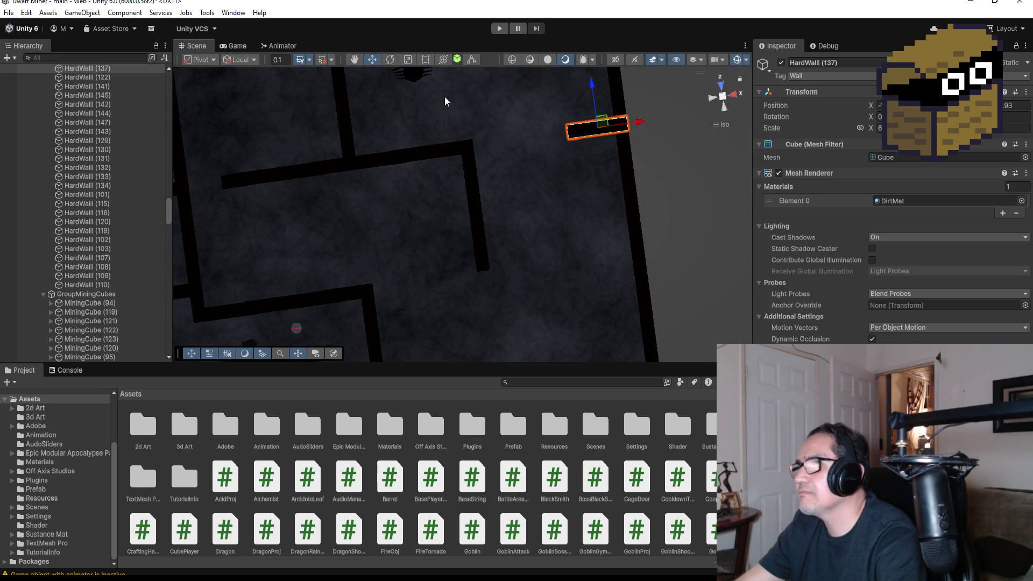
# - Check the level from front and top views and select the overlapping vertical wall HardWall (137)
pyautogui.click(425, 60)
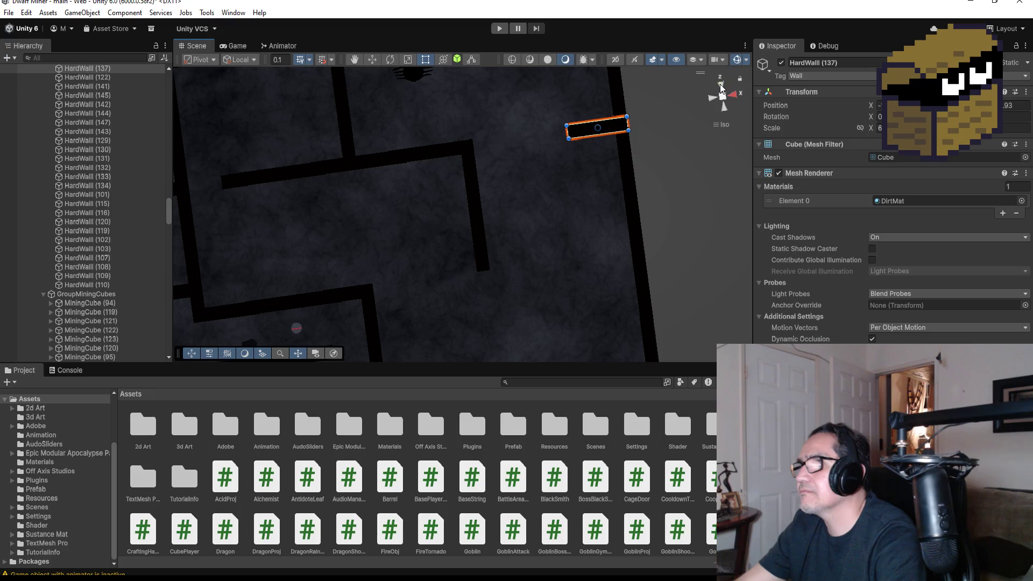
pyautogui.click(721, 88)
pyautogui.click(722, 85)
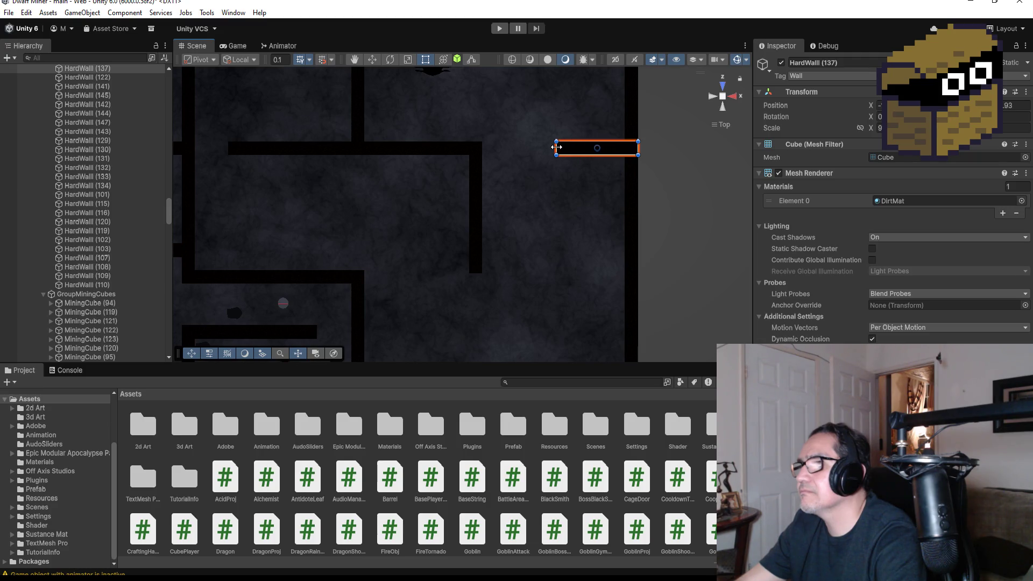
pyautogui.click(476, 200)
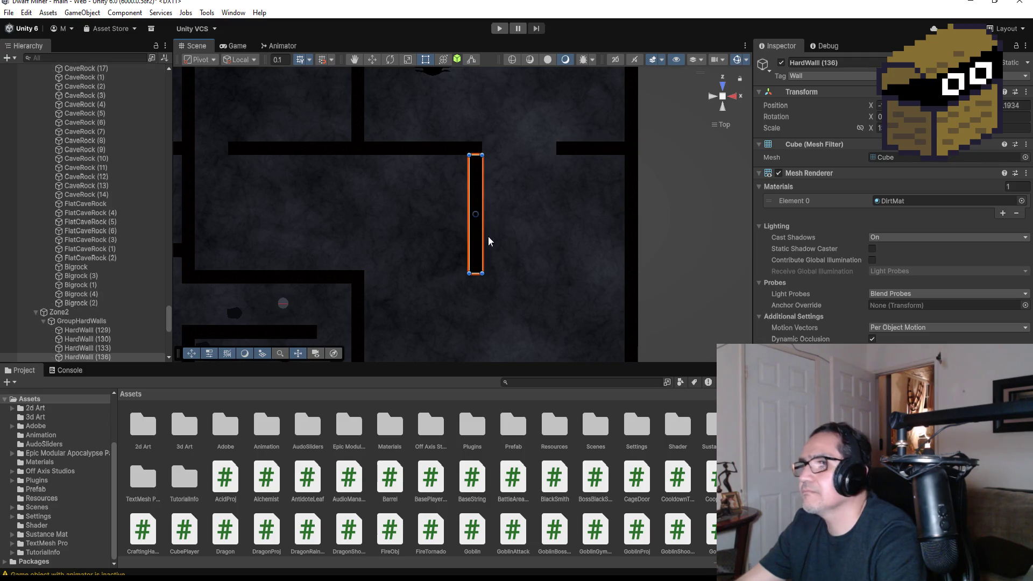
pyautogui.click(487, 209)
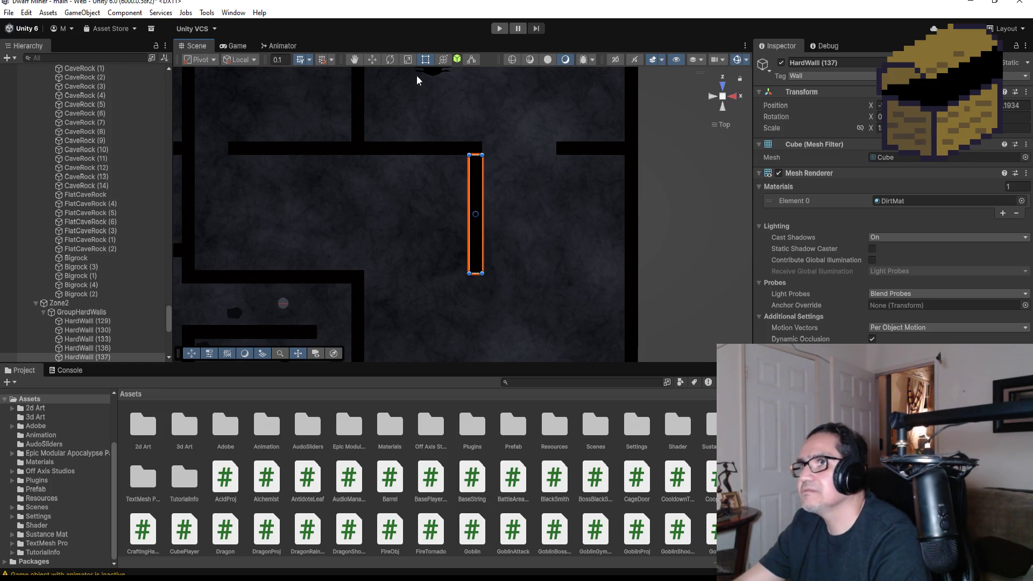
# - Move HardWall (137) to the right so it stands parallel to HardWall (136), verifying from an angled view
pyautogui.click(371, 59)
pyautogui.moveTo(516, 215); pyautogui.dragTo(582, 211)
pyautogui.moveTo(553, 156)
pyautogui.mouseDown()
pyautogui.moveTo(479, 185)
pyautogui.moveTo(594, 171)
pyautogui.moveTo(501, 98)
pyautogui.moveTo(375, 135)
pyautogui.mouseUp()
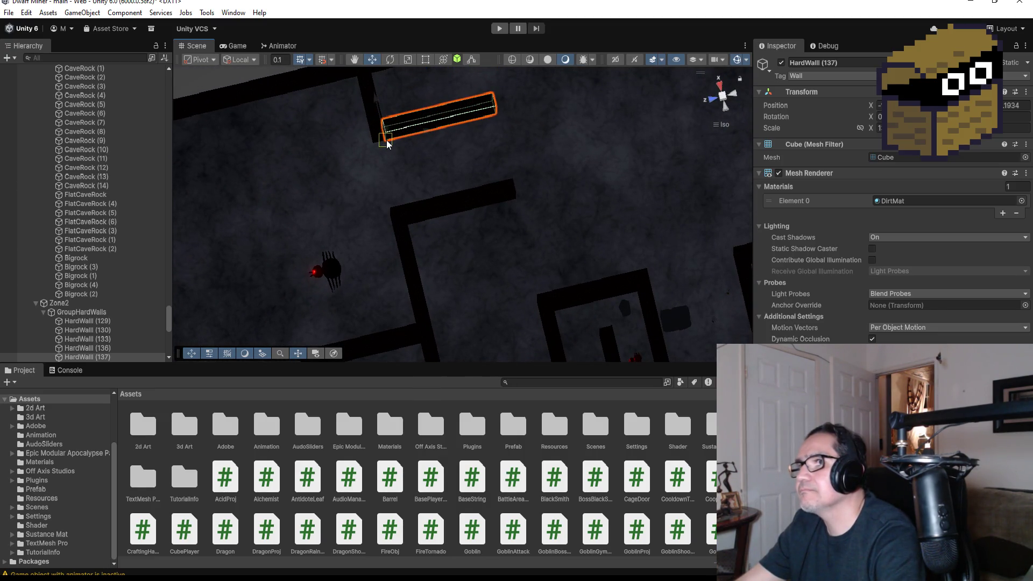
pyautogui.moveTo(622, 140)
pyautogui.mouseDown()
pyautogui.moveTo(369, 87)
pyautogui.moveTo(511, 237)
pyautogui.moveTo(535, 218)
pyautogui.mouseUp()
pyautogui.click(723, 84)
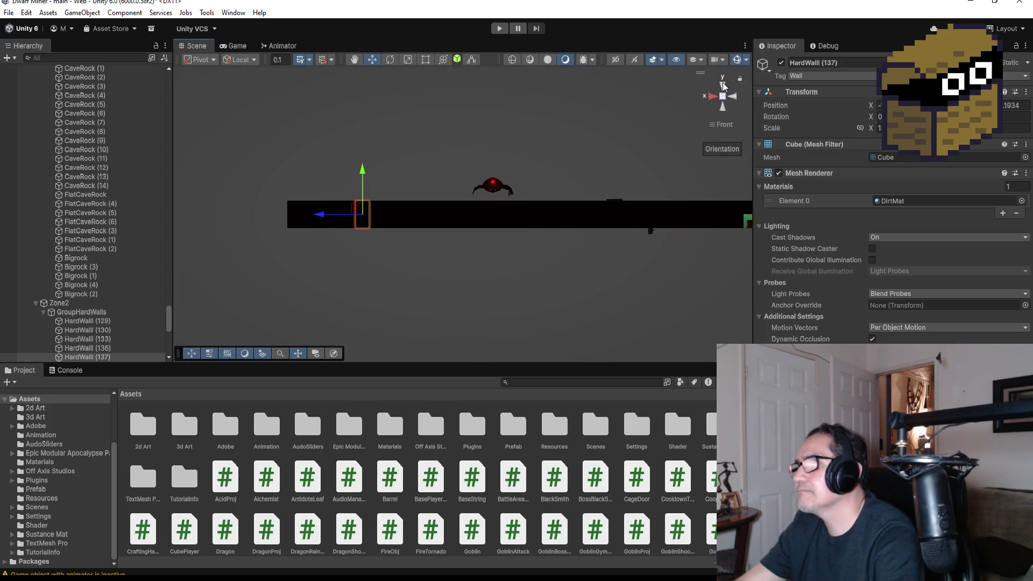
pyautogui.scroll(-2, 483, 219)
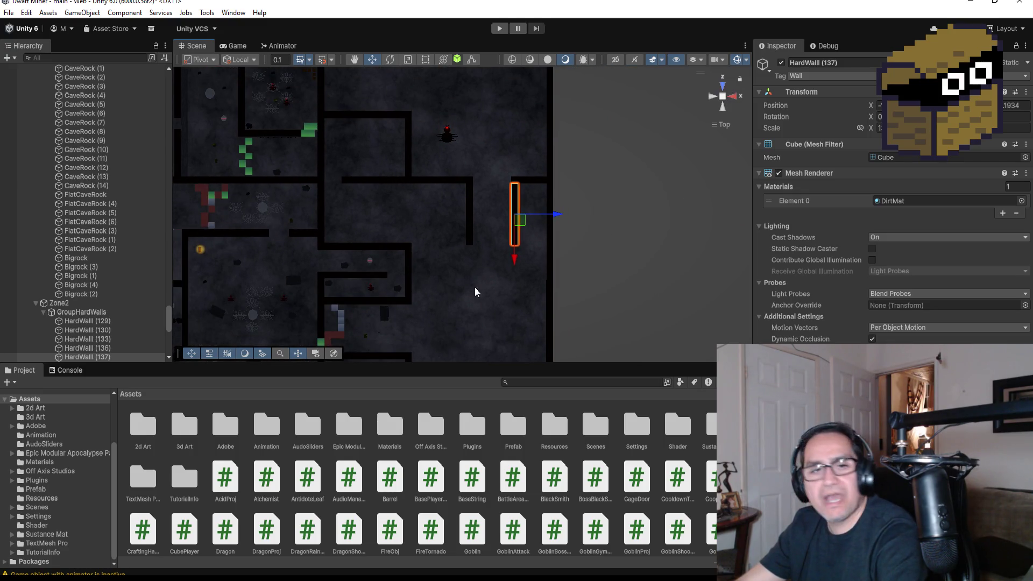
# - Extend HardWall (136) further downward with the Rect tool
pyautogui.click(471, 230)
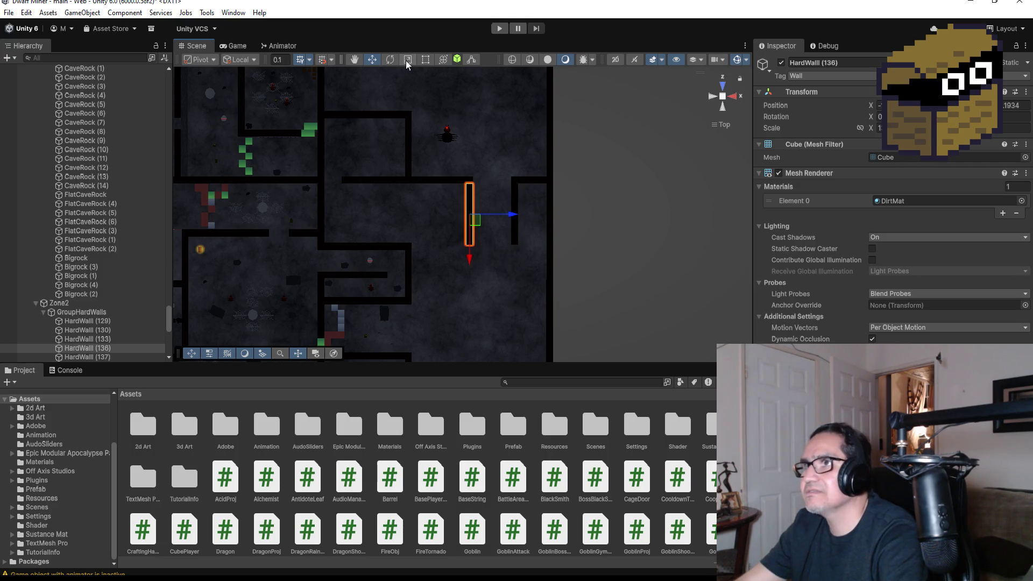
pyautogui.click(426, 60)
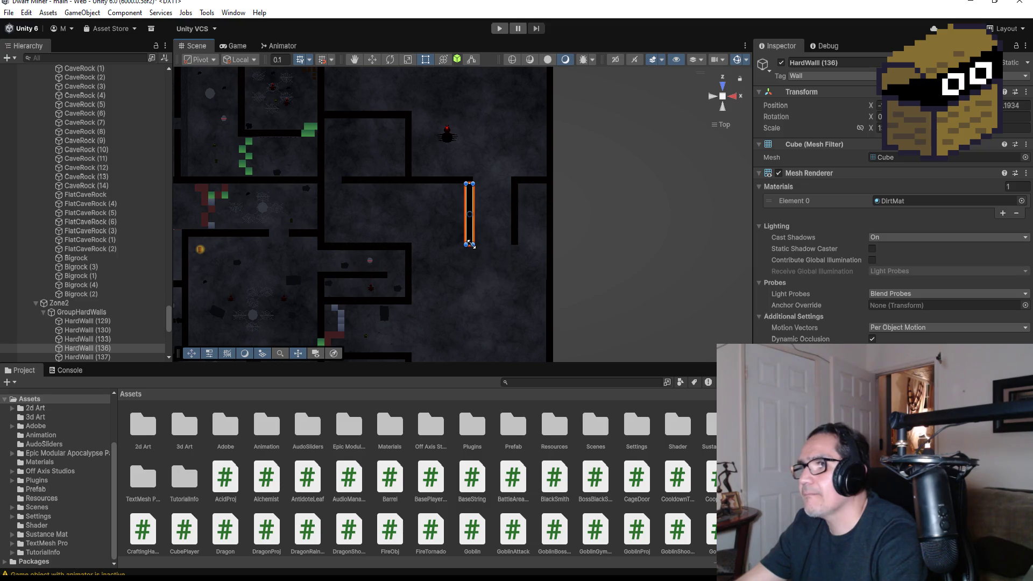
pyautogui.scroll(1, 470, 244)
pyautogui.scroll(1, 478, 260)
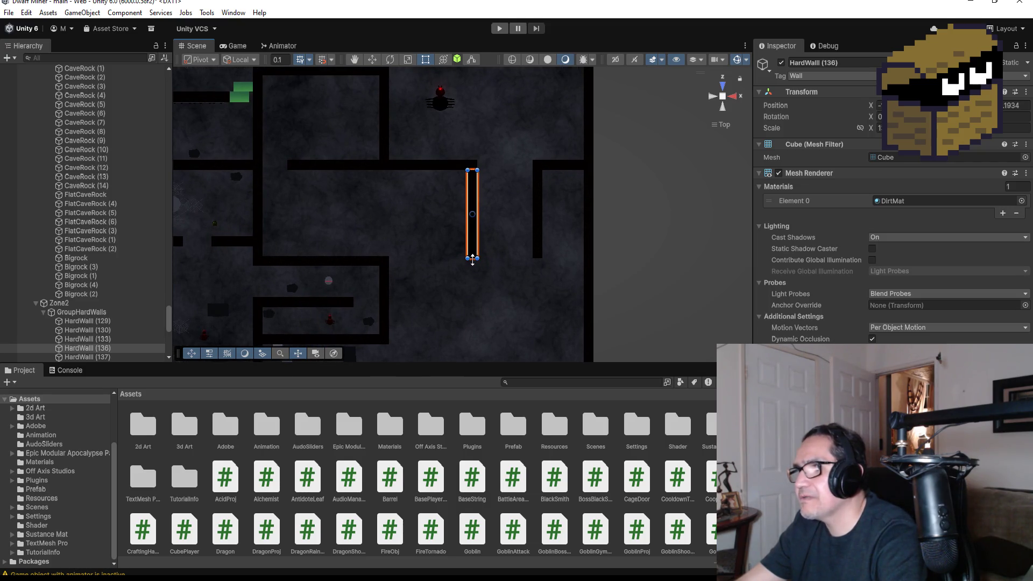
pyautogui.moveTo(473, 258); pyautogui.dragTo(470, 303)
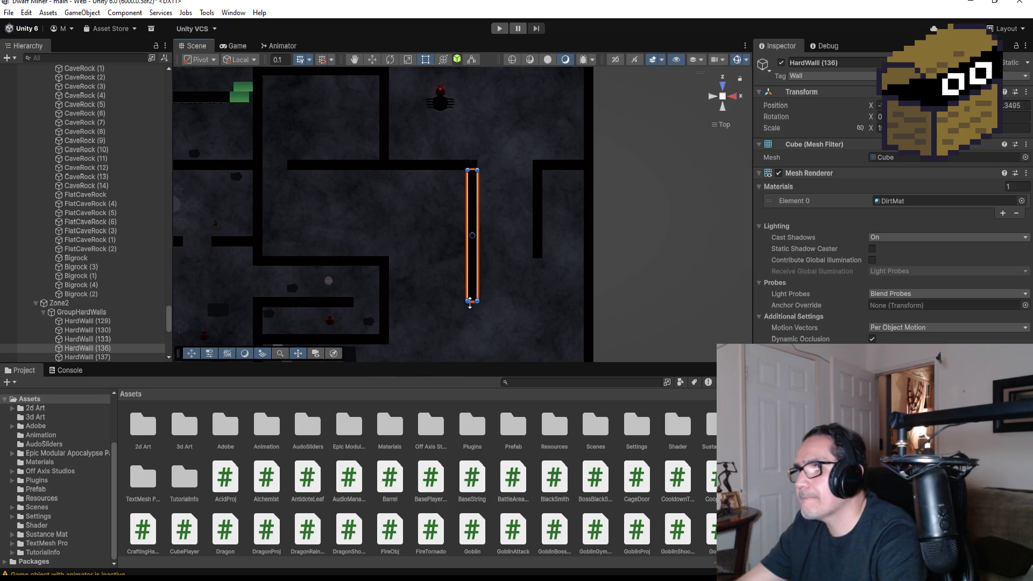
# - Frame HardWall (137), tilt the maze view and select SpiderWeb (2)
pyautogui.click(536, 253)
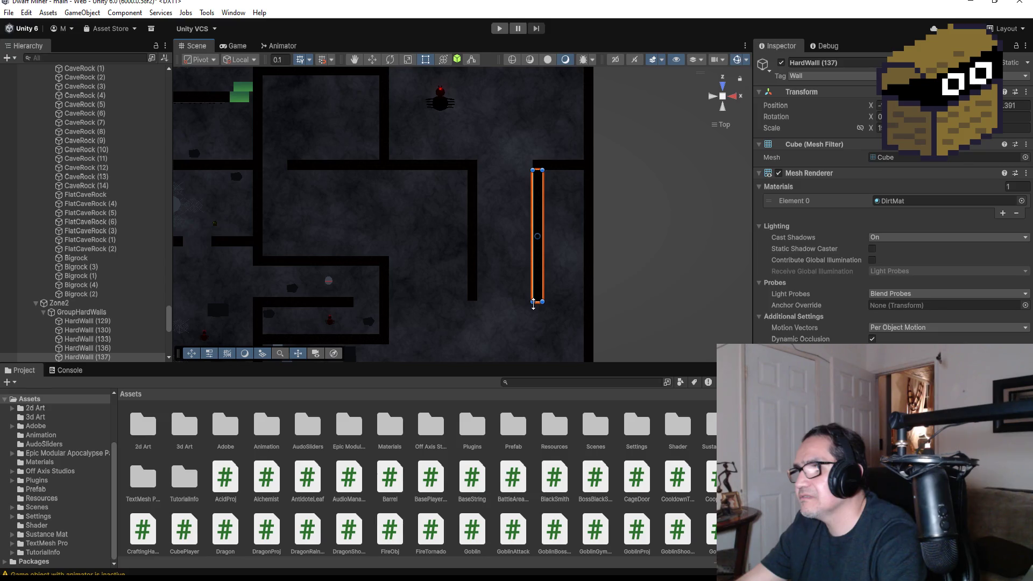
pyautogui.scroll(-2, 517, 307)
pyautogui.scroll(-1, 488, 295)
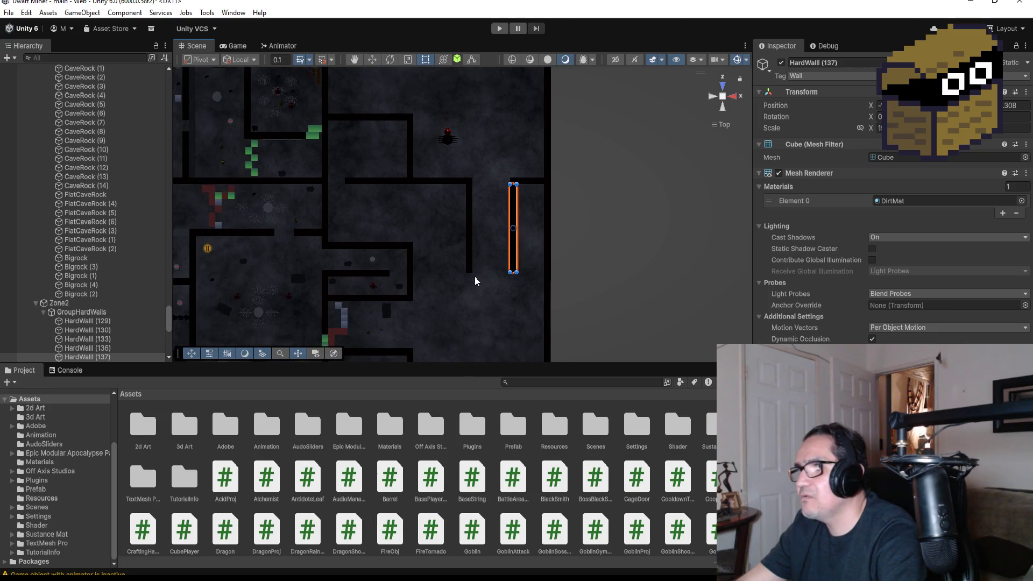
pyautogui.press('f')
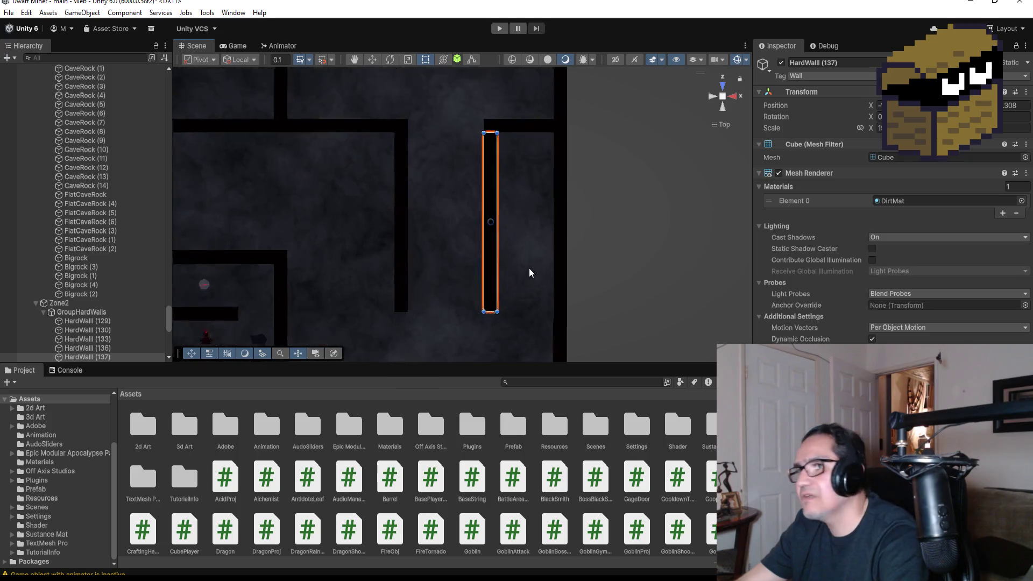
pyautogui.scroll(-2, 458, 286)
pyautogui.scroll(-2, 474, 262)
pyautogui.scroll(-2, 364, 243)
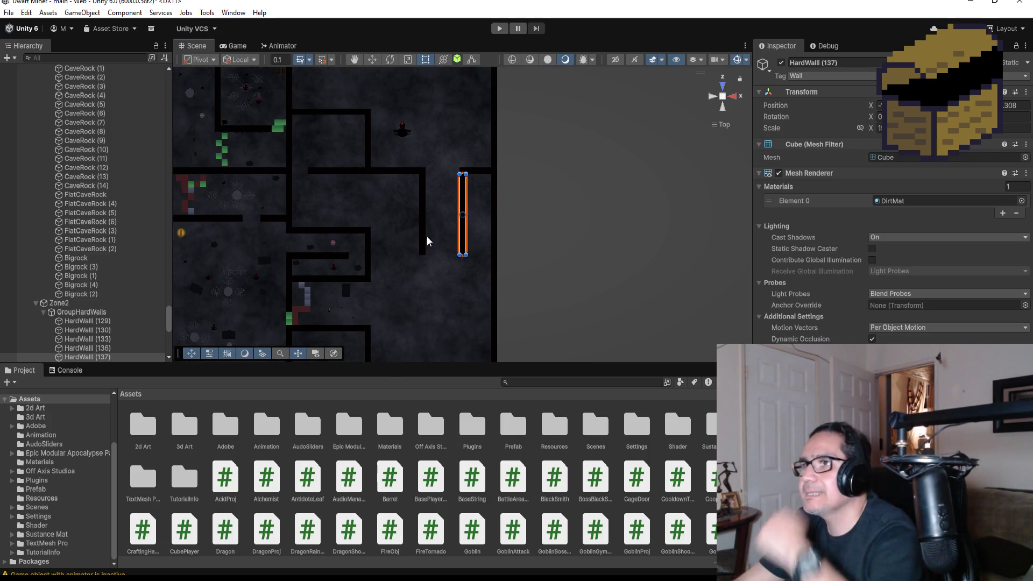
pyautogui.scroll(-1, 421, 231)
pyautogui.scroll(-2, 396, 221)
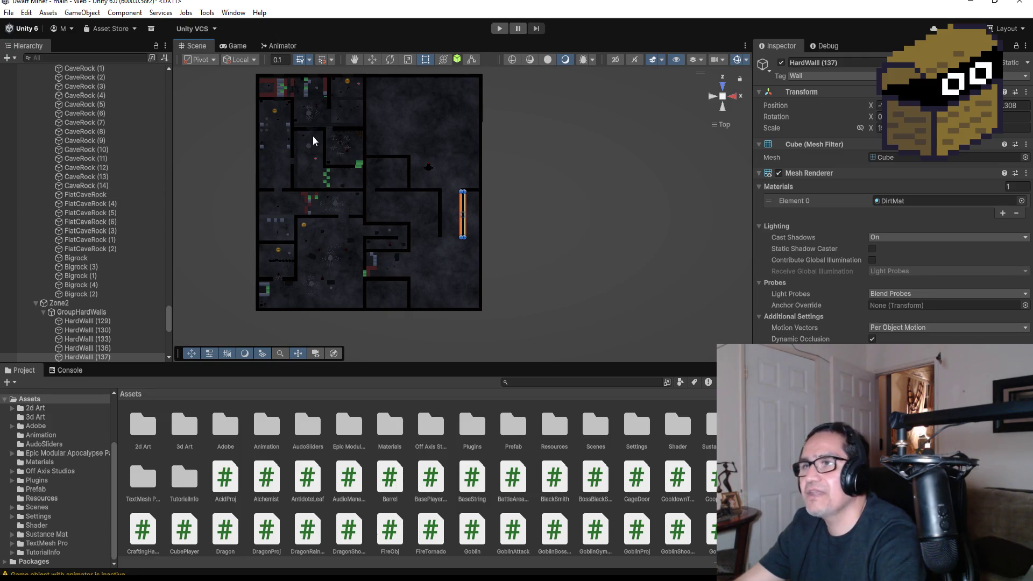
pyautogui.scroll(2, 323, 134)
pyautogui.moveTo(340, 131)
pyautogui.mouseDown()
pyautogui.moveTo(302, 42)
pyautogui.moveTo(296, 97)
pyautogui.mouseUp()
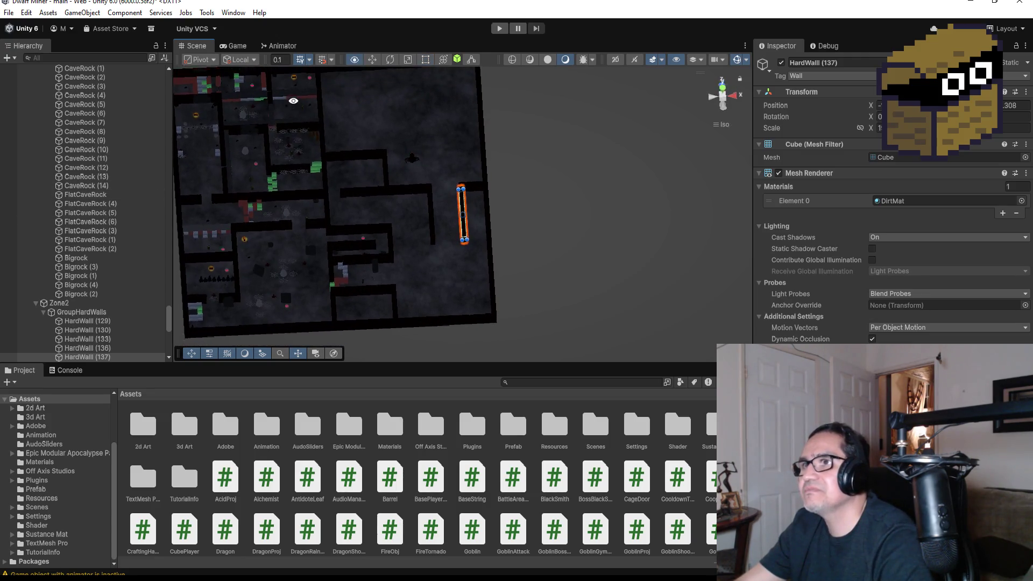
pyautogui.click(295, 132)
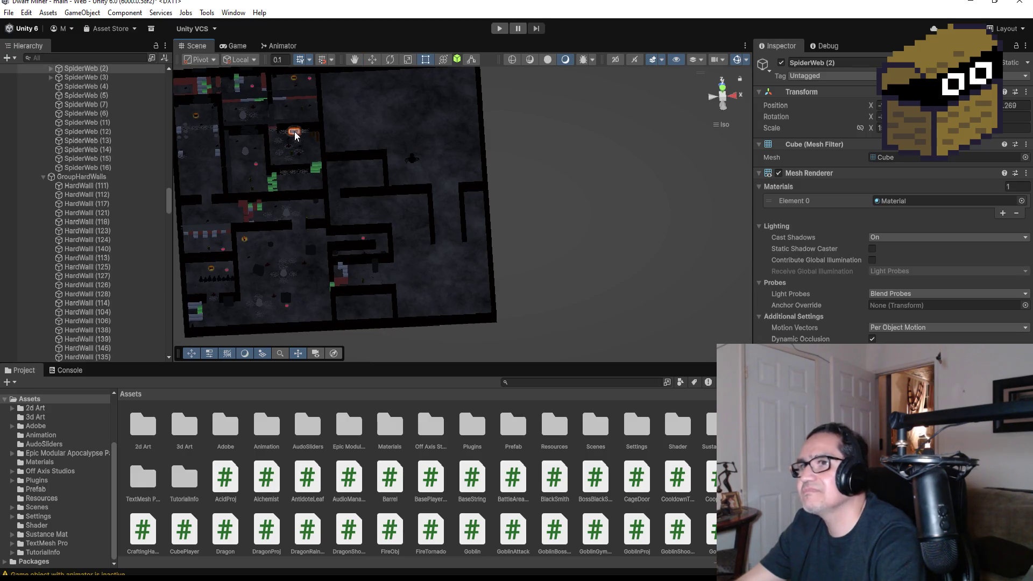
pyautogui.scroll(5, 130, 169)
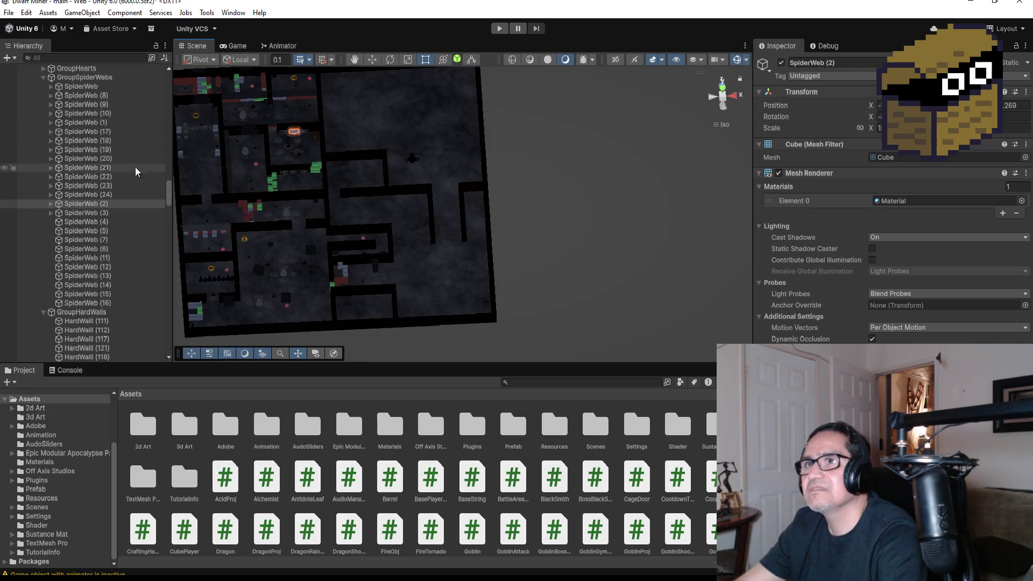
# - Duplicate SpiderWeb (2) and move the copy down into the gap by the wall pillar
pyautogui.click(105, 203)
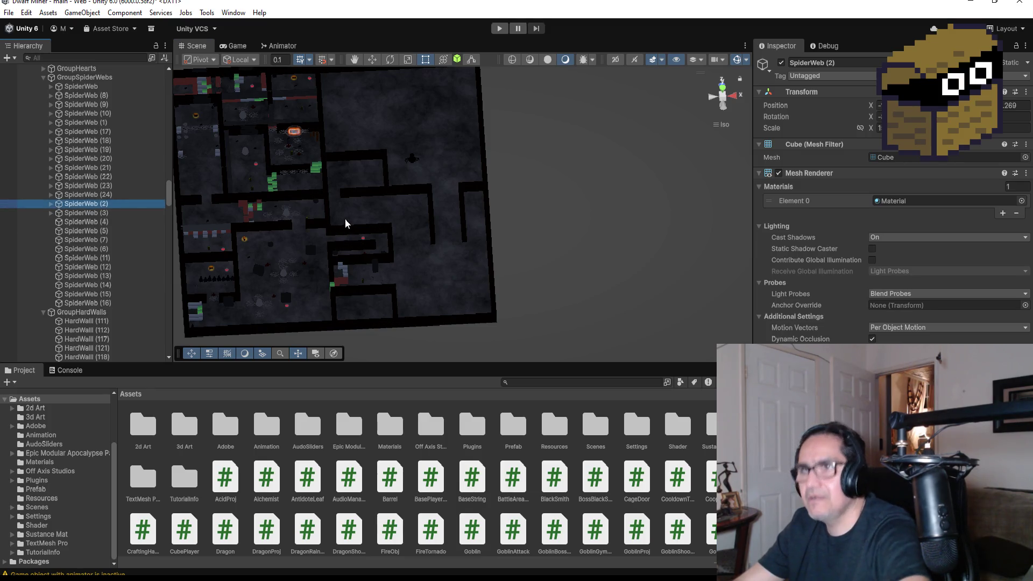
pyautogui.hotkey('ctrl', 'd')
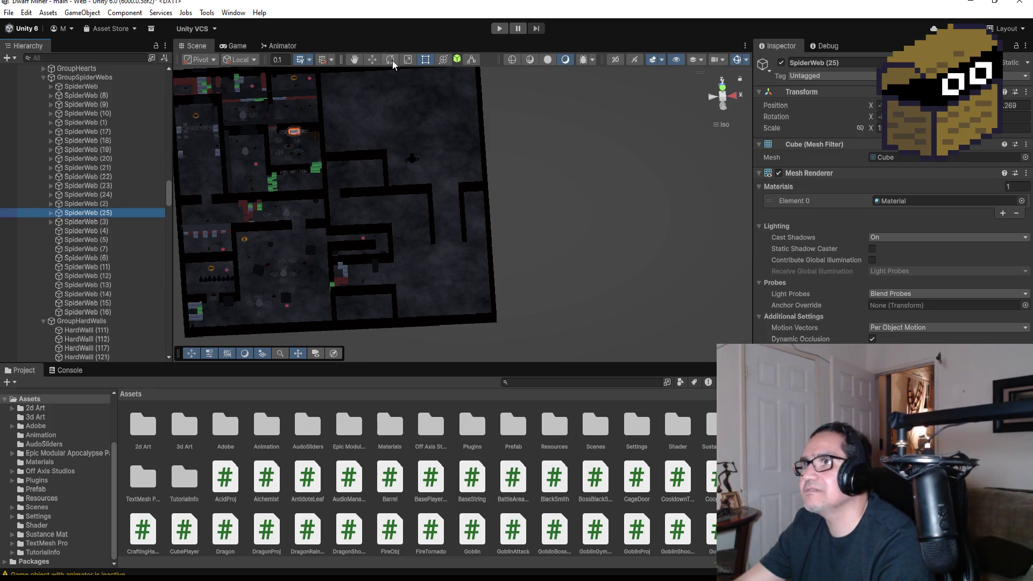
pyautogui.click(374, 59)
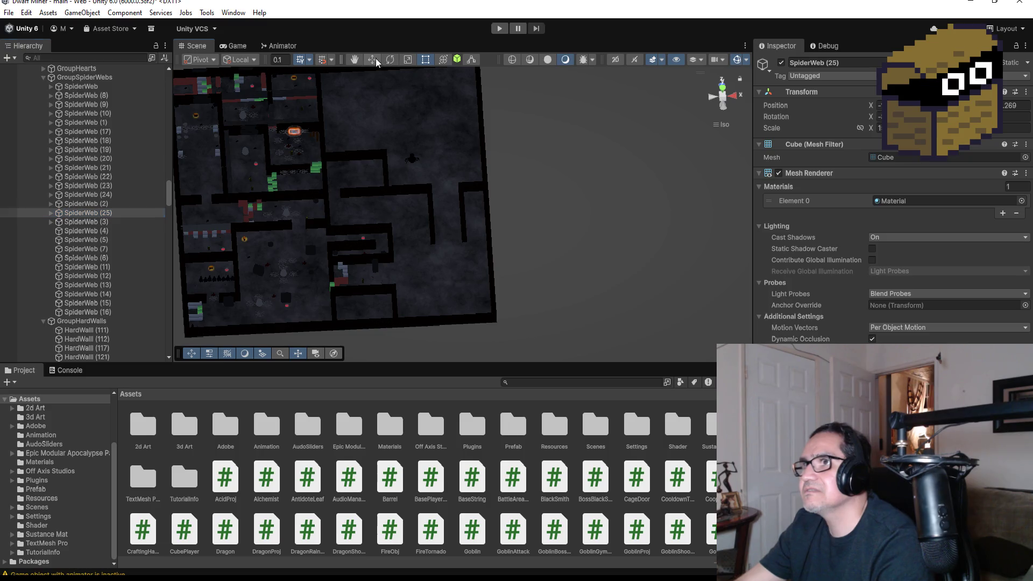
pyautogui.click(721, 92)
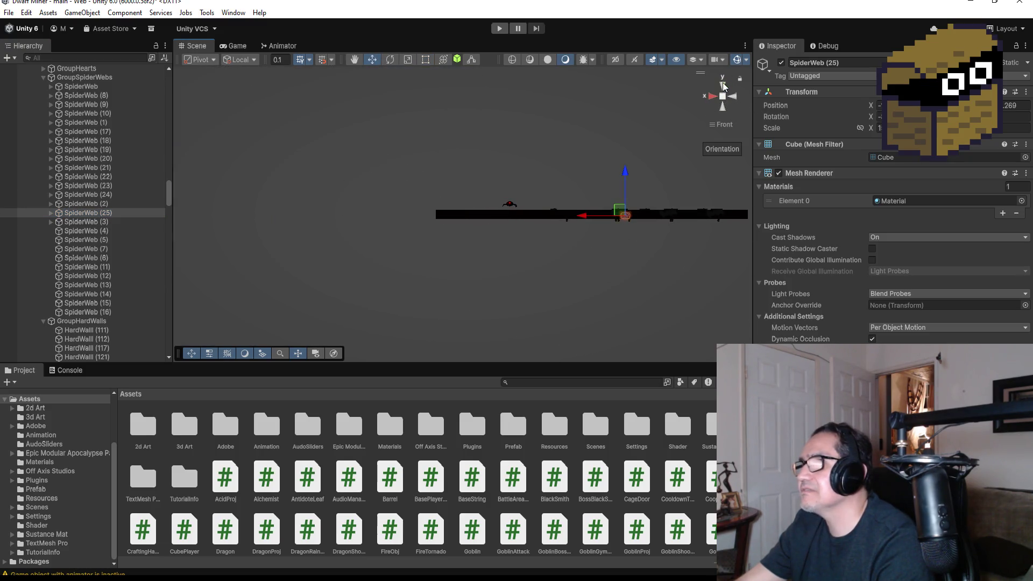
pyautogui.click(724, 86)
pyautogui.moveTo(300, 148); pyautogui.dragTo(314, 247)
pyautogui.moveTo(465, 216); pyautogui.dragTo(480, 213)
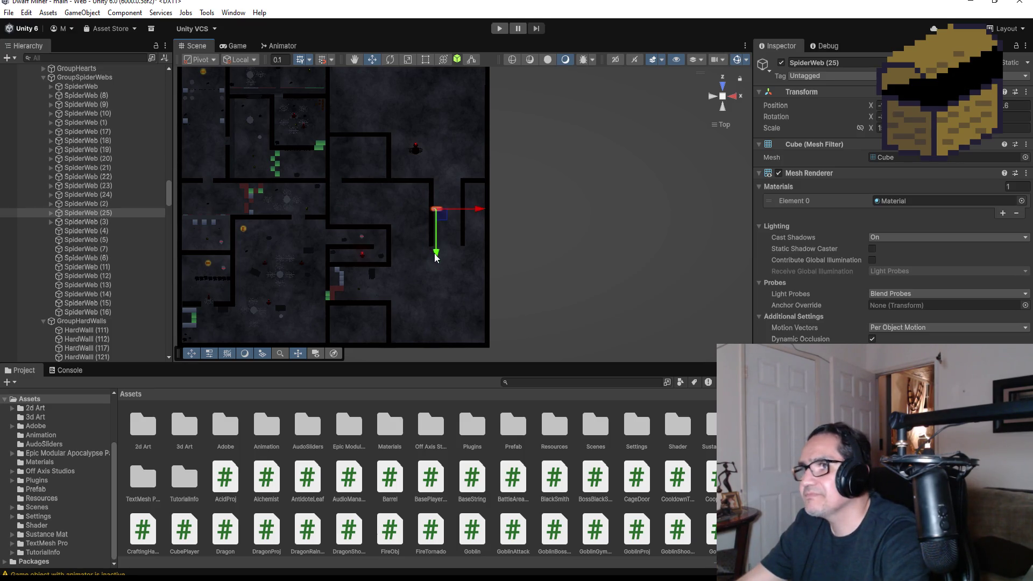
pyautogui.press('f')
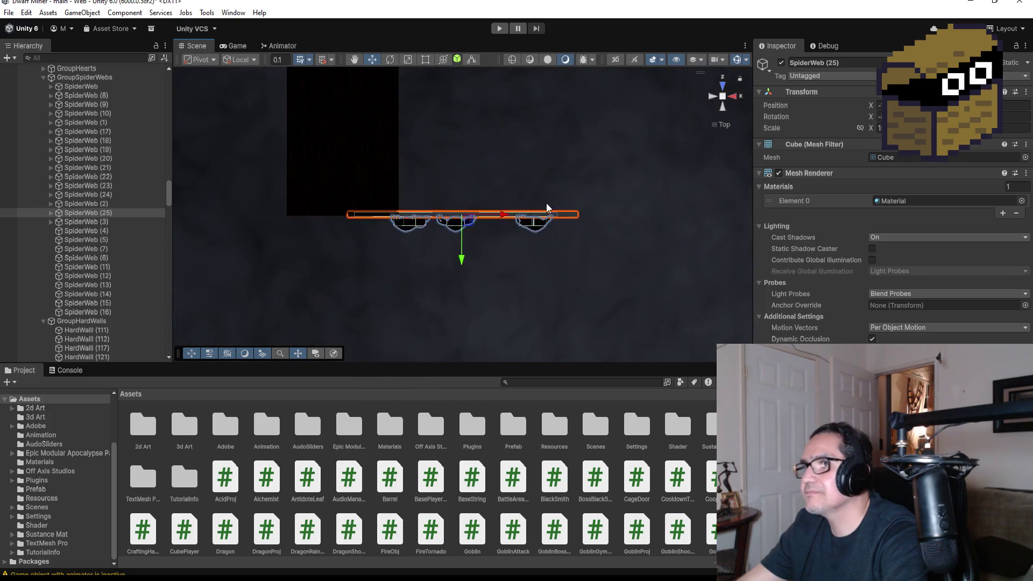
pyautogui.moveTo(501, 216); pyautogui.dragTo(519, 215)
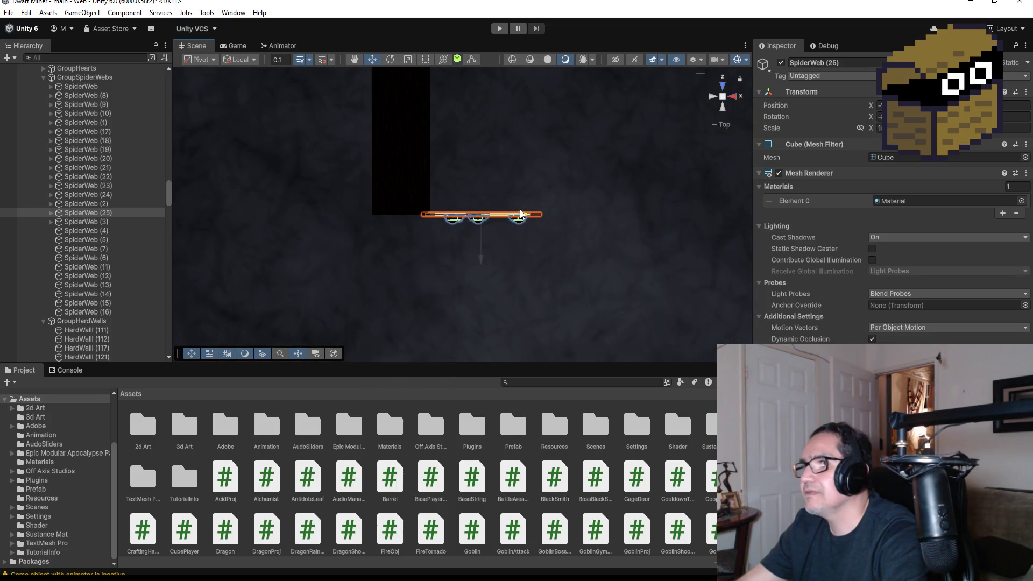
pyautogui.moveTo(488, 253)
pyautogui.mouseDown()
pyautogui.moveTo(504, 214)
pyautogui.moveTo(543, 217)
pyautogui.mouseUp()
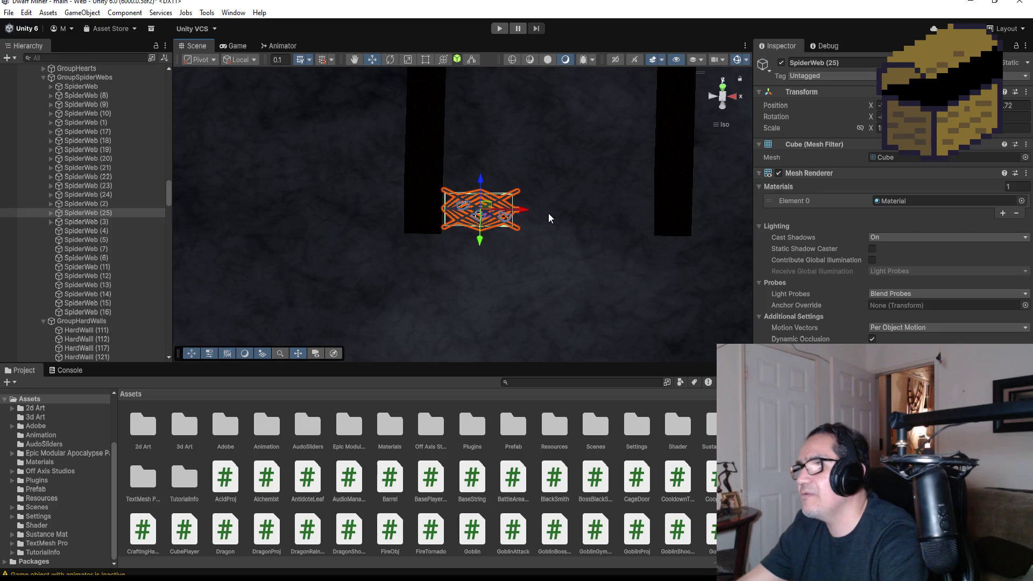
# - Duplicate the placed web and vertex-snap the copy flush beside it, then select HardWall (137)
pyautogui.hotkey('ctrl', 'd')
pyautogui.moveTo(519, 211); pyautogui.dragTo(602, 214)
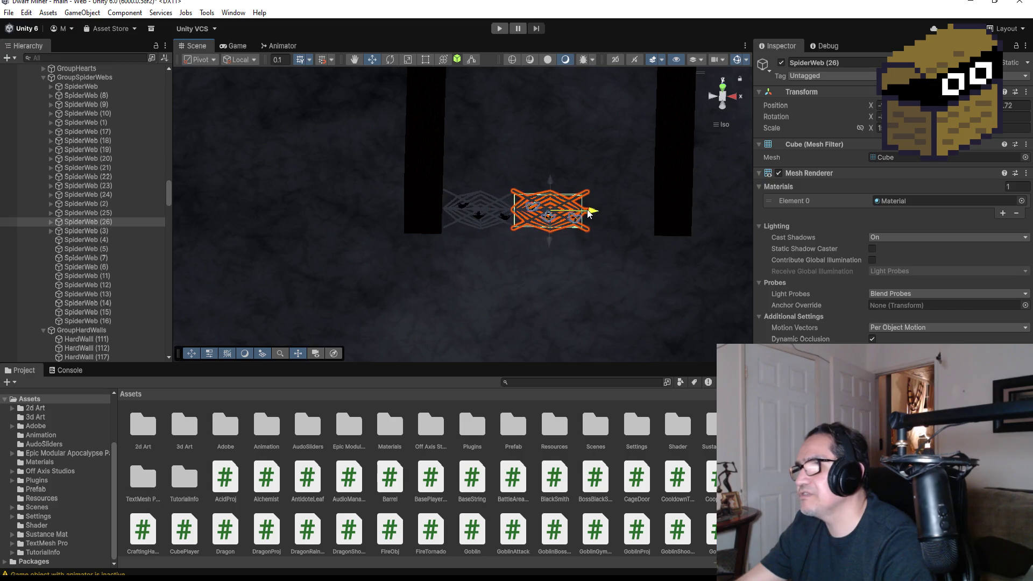
pyautogui.press('v')
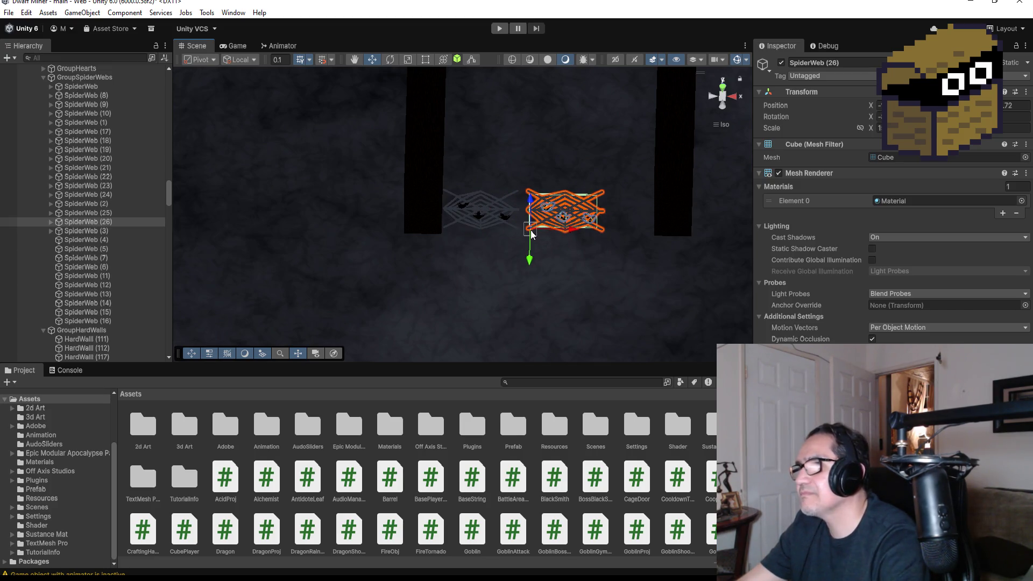
pyautogui.moveTo(529, 234); pyautogui.dragTo(513, 235)
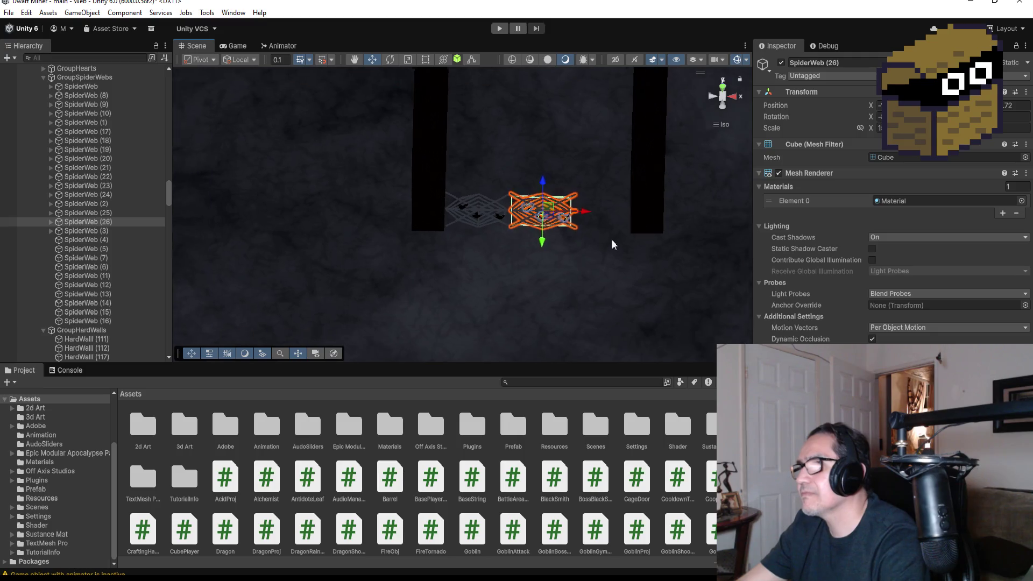
pyautogui.scroll(-2, 628, 243)
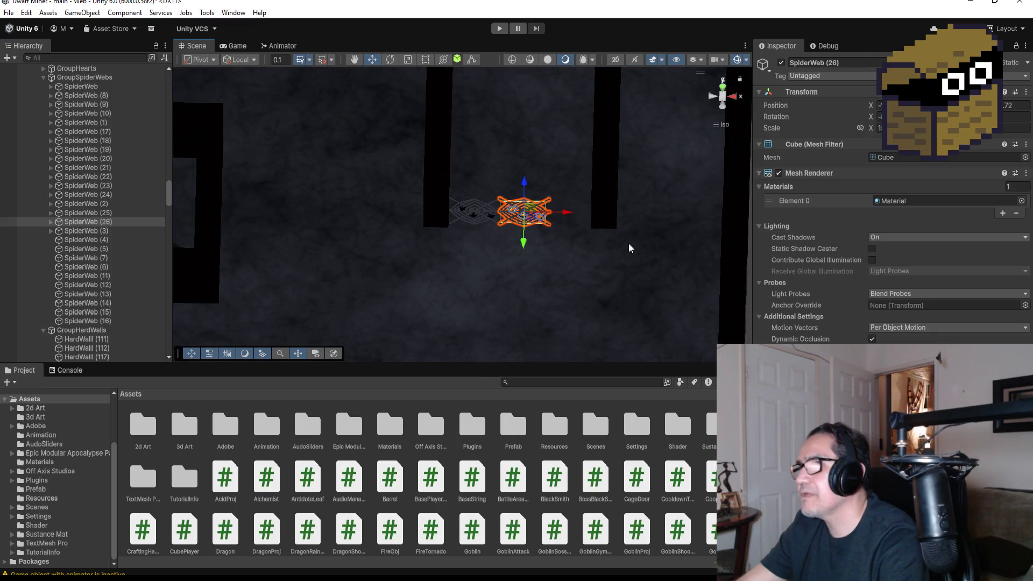
pyautogui.click(605, 156)
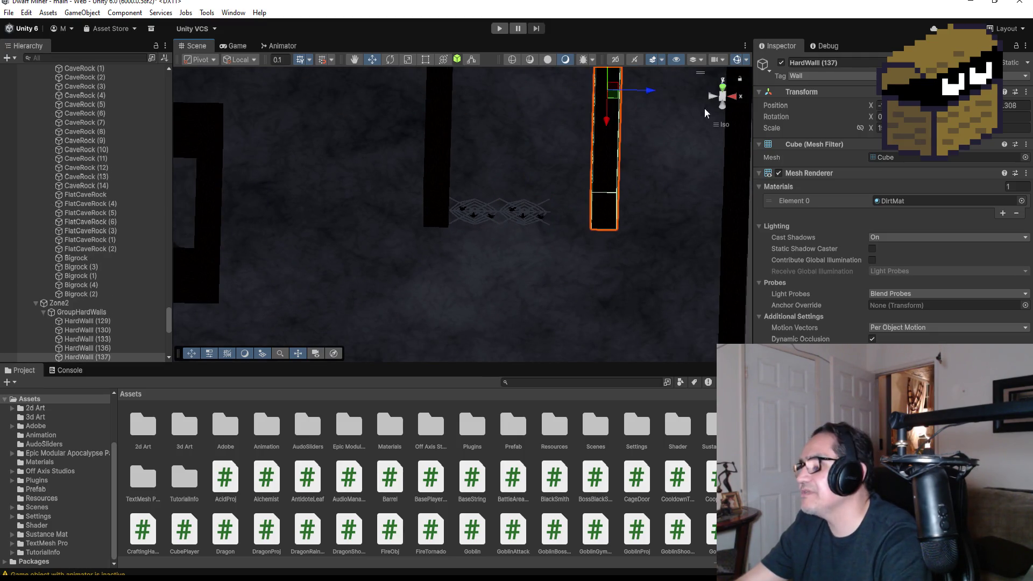
# - Slide HardWall (137) left and lay it horizontal, framed in Top view
pyautogui.click(724, 89)
pyautogui.moveTo(587, 120); pyautogui.dragTo(559, 119)
pyautogui.moveTo(502, 282)
pyautogui.mouseDown()
pyautogui.moveTo(526, 82)
pyautogui.moveTo(501, 118)
pyautogui.mouseUp()
pyautogui.hotkey('ctrl', 'z')
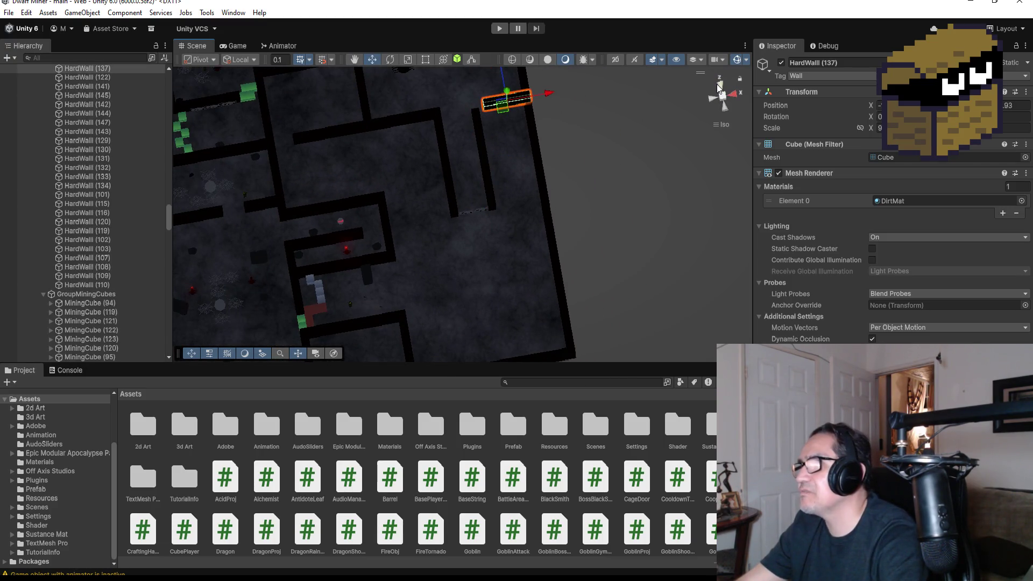
pyautogui.click(718, 87)
pyautogui.click(723, 87)
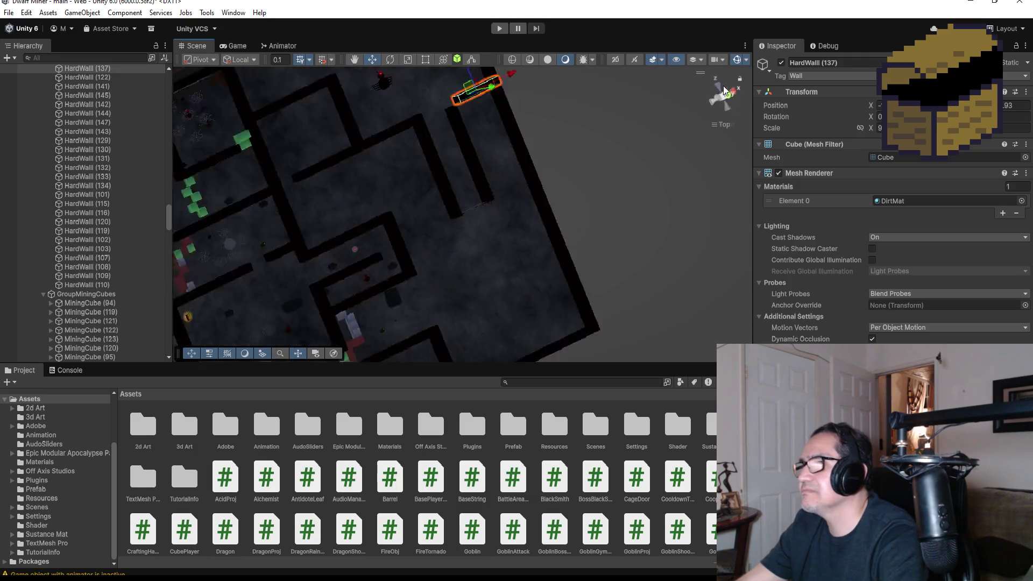
pyautogui.press('f')
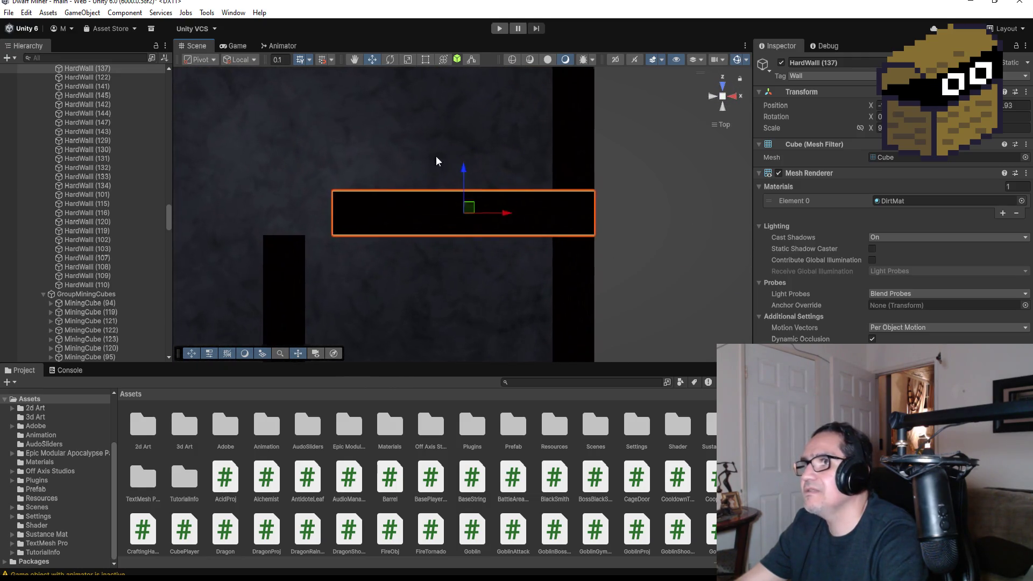
# - Stretch the horizontal wall bar further left with the Rect tool and check its shape
pyautogui.click(425, 61)
pyautogui.moveTo(331, 215); pyautogui.dragTo(267, 216)
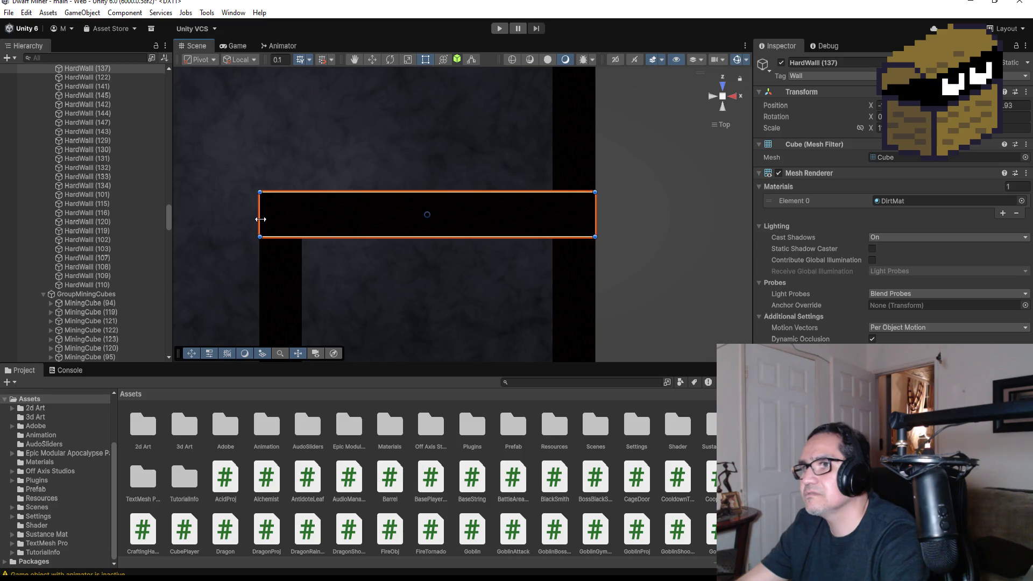
pyautogui.moveTo(318, 271); pyautogui.dragTo(457, 217)
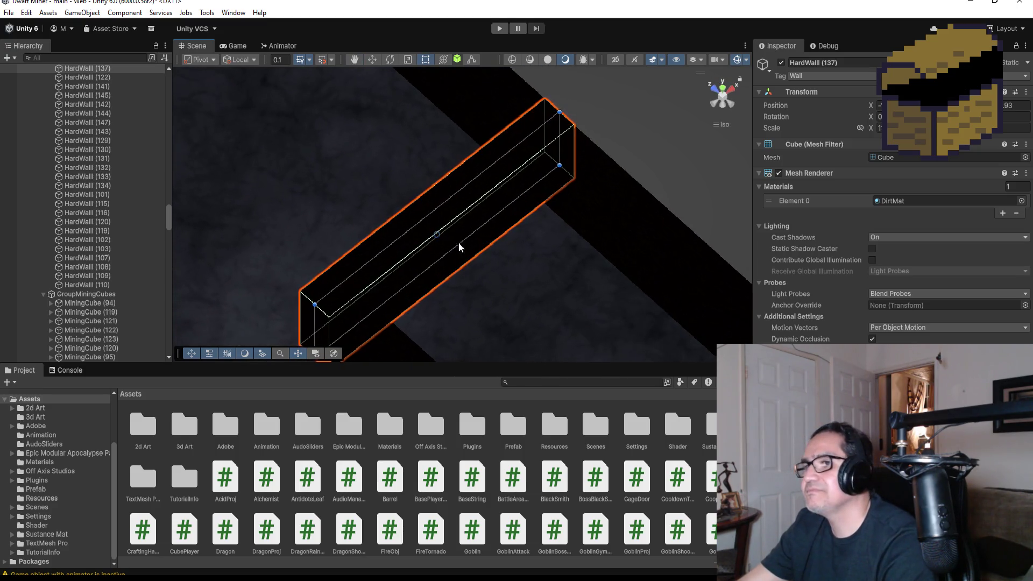
pyautogui.click(486, 316)
pyautogui.moveTo(485, 302)
pyautogui.mouseDown()
pyautogui.moveTo(417, 236)
pyautogui.moveTo(399, 280)
pyautogui.mouseUp()
pyautogui.scroll(-5, 379, 303)
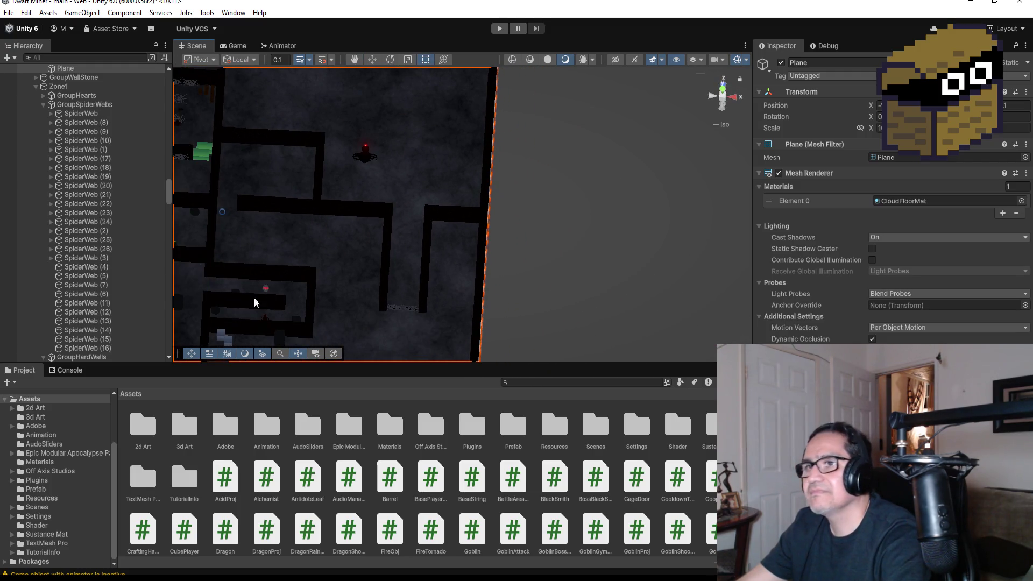
# - Duplicate the SpiderWeb (25) pair and move the copies up the corridor
pyautogui.click(396, 308)
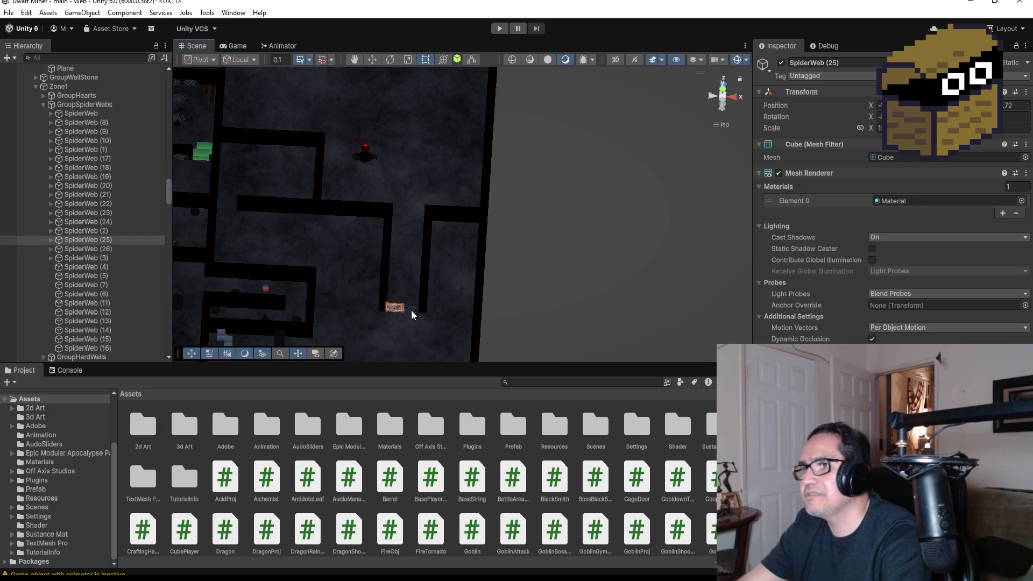
pyautogui.click(113, 240)
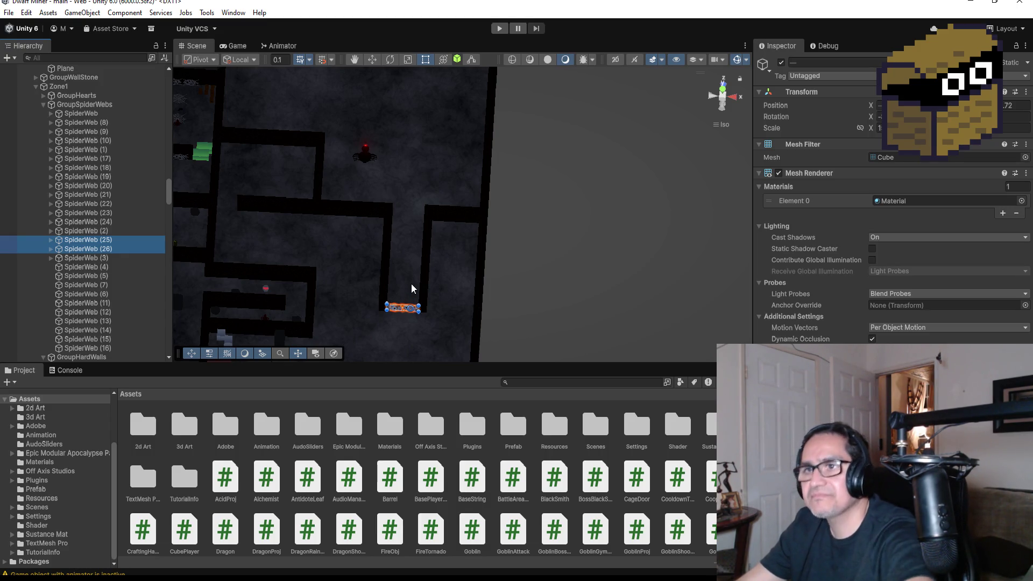
pyautogui.hotkey('ctrl', 'd')
pyautogui.click(375, 61)
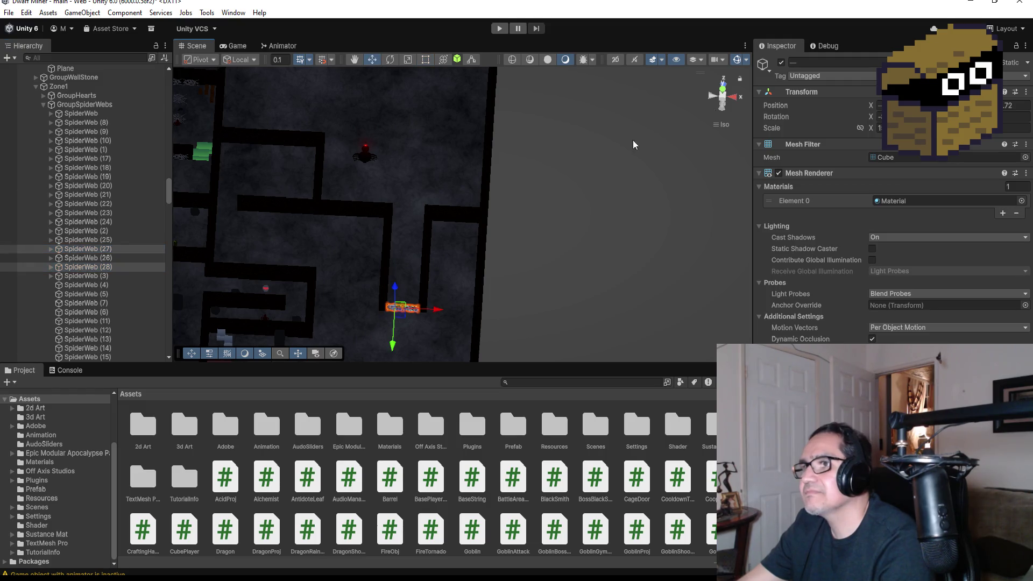
pyautogui.click(725, 92)
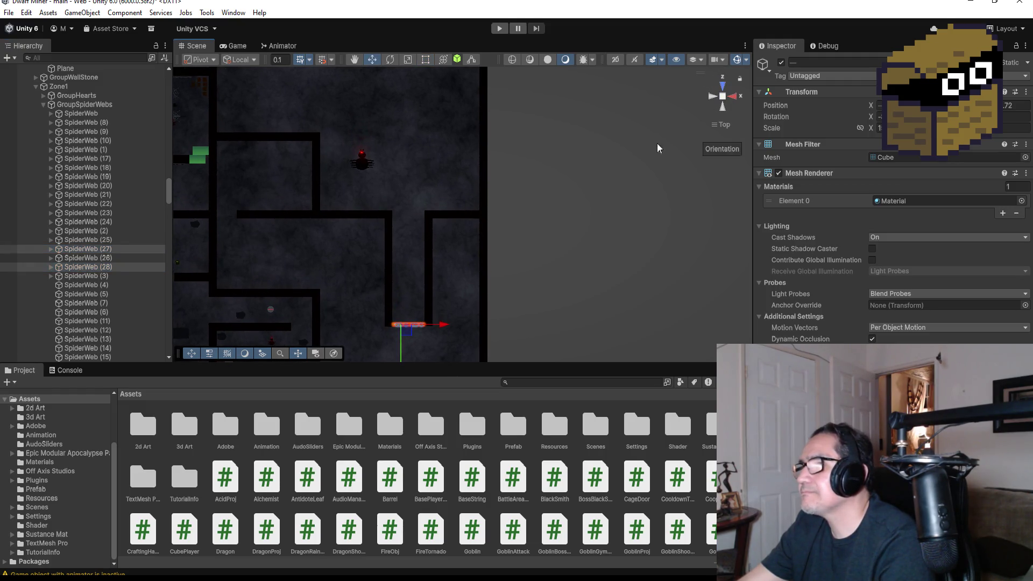
pyautogui.moveTo(410, 349); pyautogui.dragTo(411, 342)
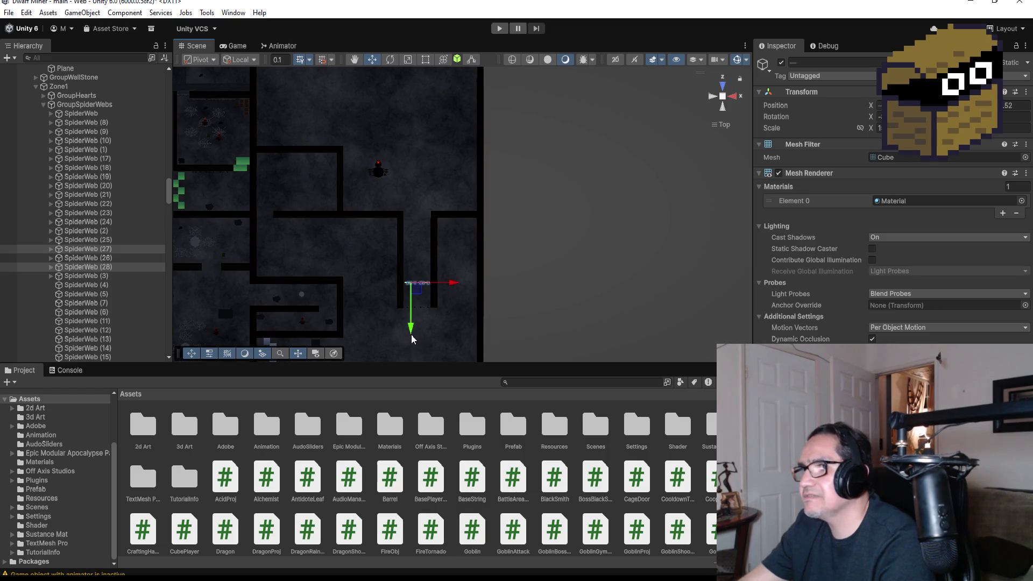
# - Duplicate the web pair three more times, spacing each copy further up the corridor
pyautogui.hotkey('ctrl', 'd')
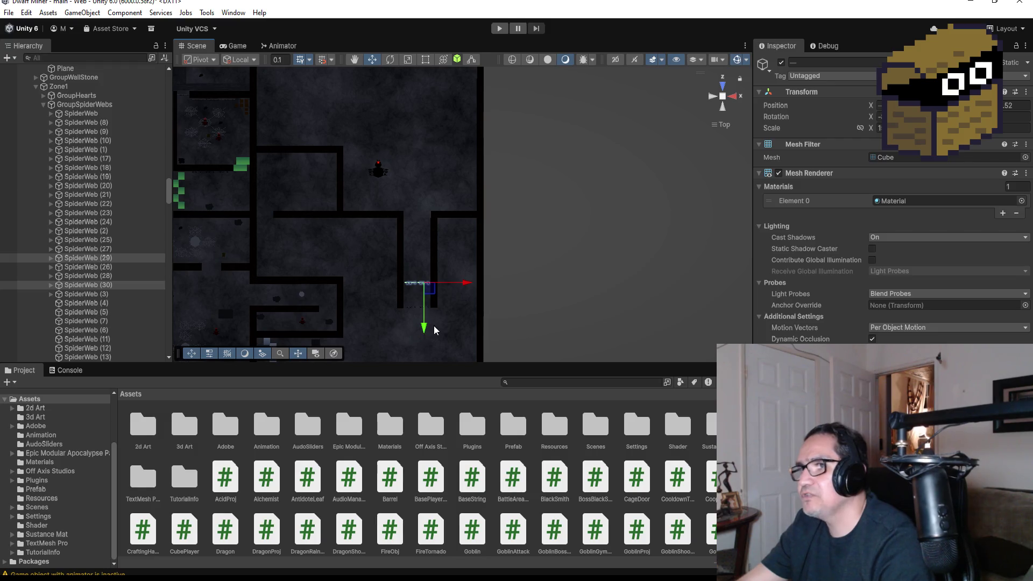
pyautogui.moveTo(426, 335); pyautogui.dragTo(423, 316)
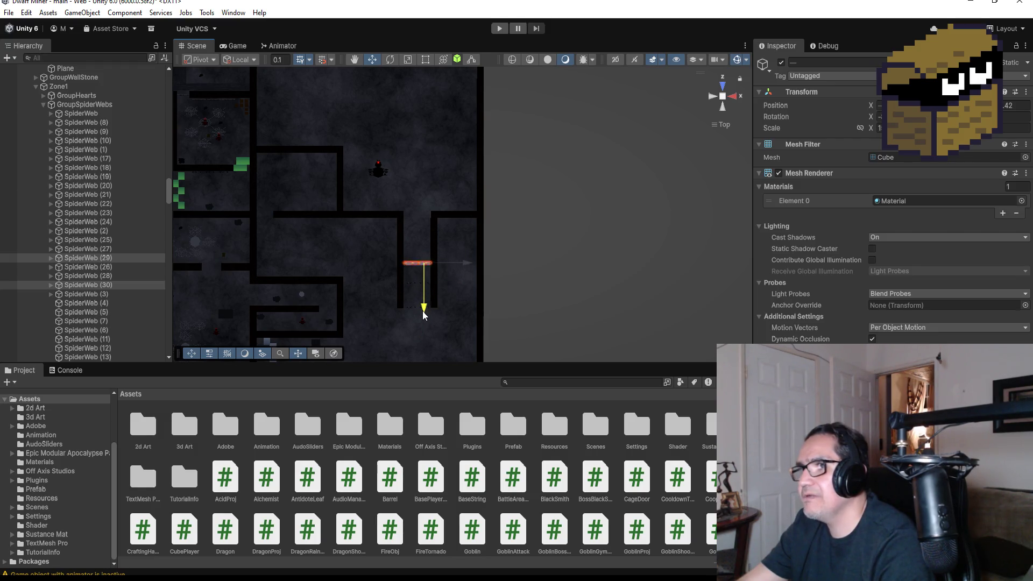
pyautogui.hotkey('ctrl', 'd')
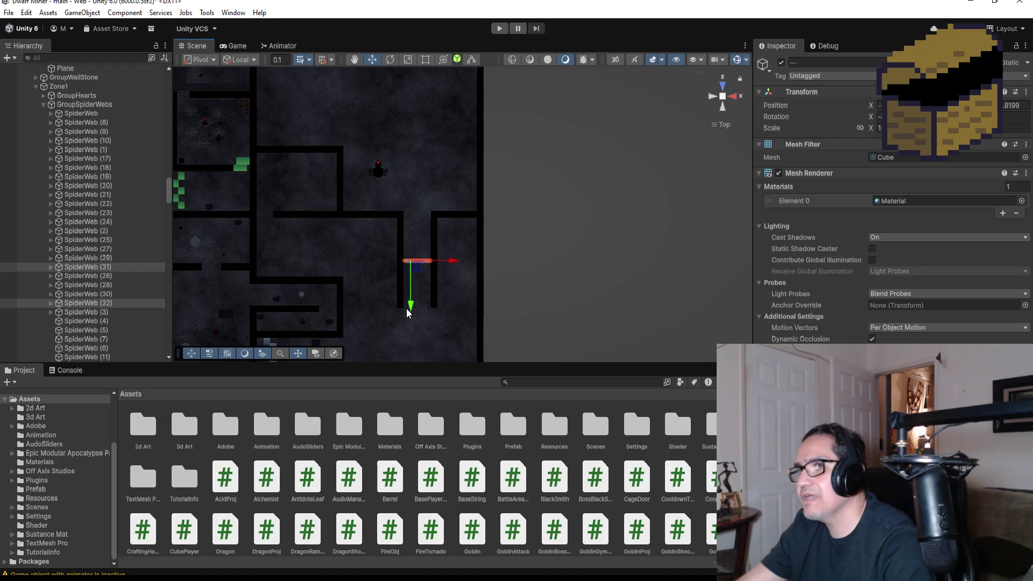
pyautogui.moveTo(413, 313); pyautogui.dragTo(410, 280)
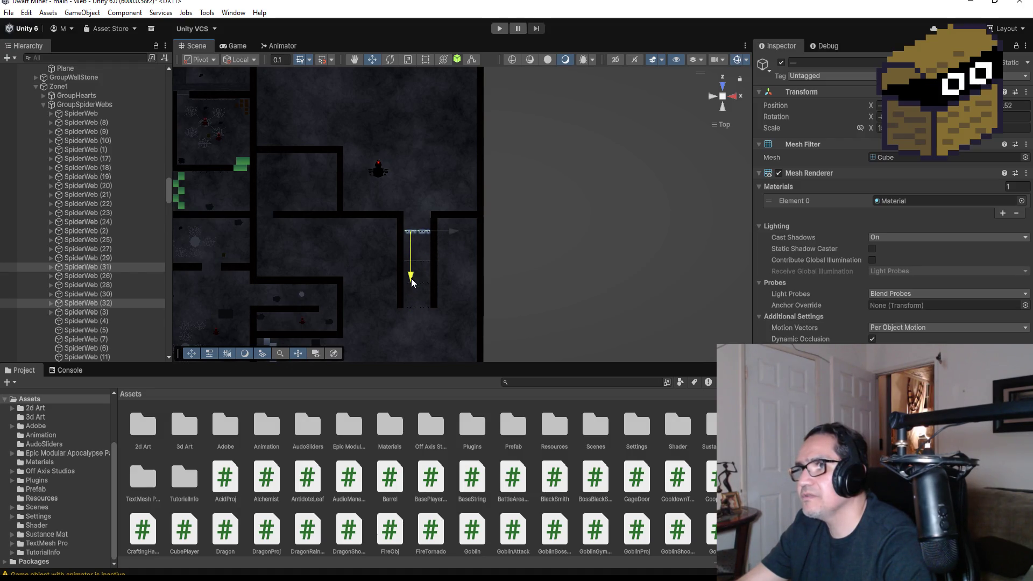
pyautogui.hotkey('ctrl', 'd')
pyautogui.moveTo(410, 279); pyautogui.dragTo(411, 264)
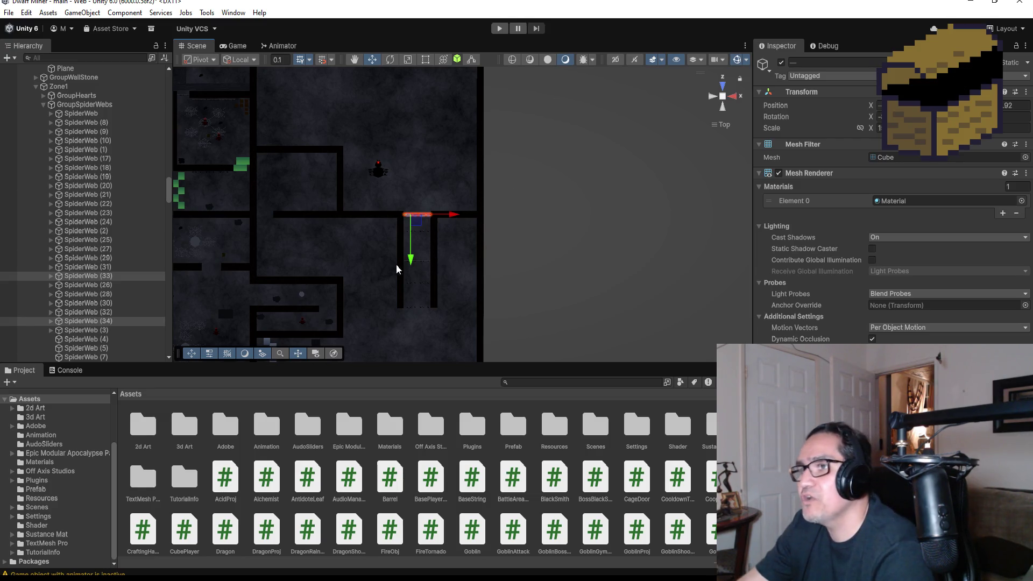
# - Collapse the Zone1 GroupSpiderWebs and GroupHardWalls in the Hierarchy
pyautogui.click(44, 105)
pyautogui.click(43, 114)
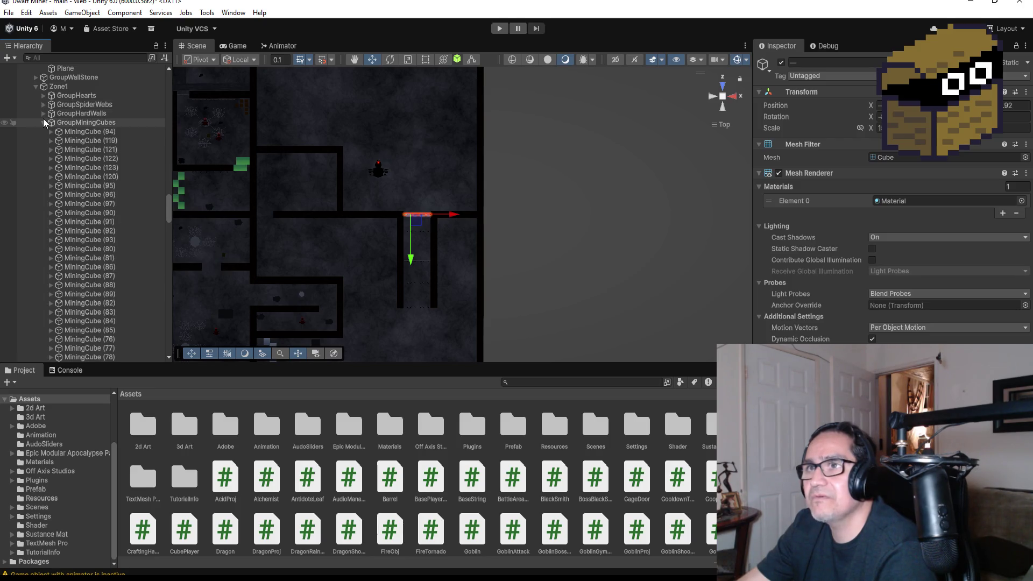
# - Collapse GroupMiningCubes, GroupRocks, Zone2's groups, Zone2, BlackSpiderObj and BossZone's GroupHardWalls
pyautogui.click(43, 122)
pyautogui.click(44, 195)
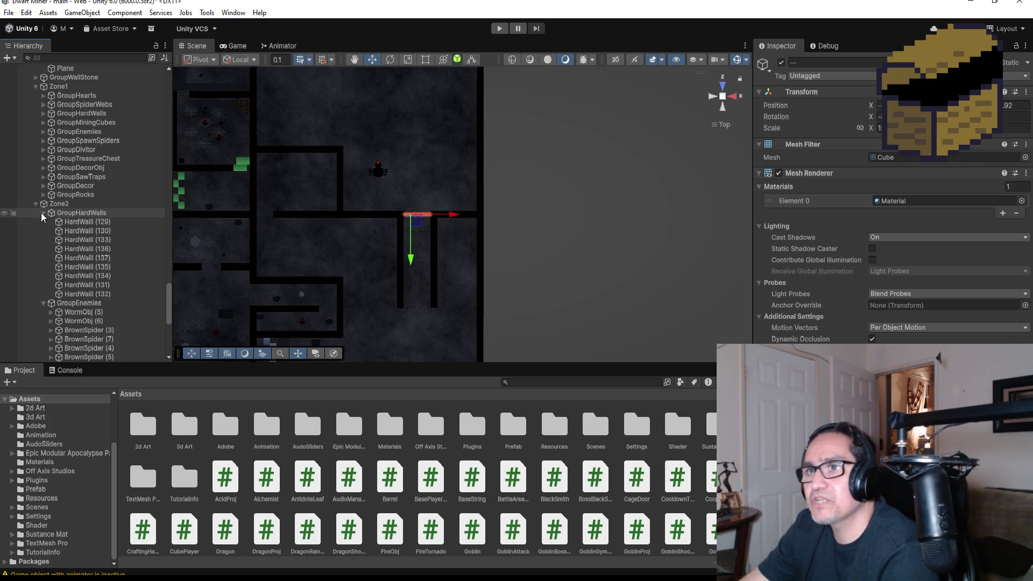
pyautogui.click(44, 213)
pyautogui.click(43, 223)
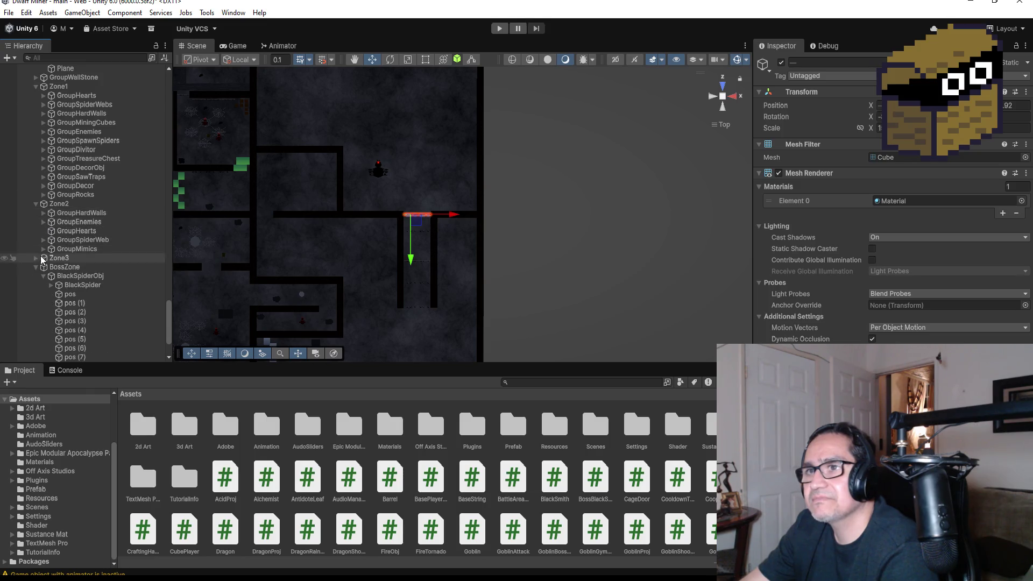
pyautogui.click(37, 204)
pyautogui.scroll(-2, 457, 258)
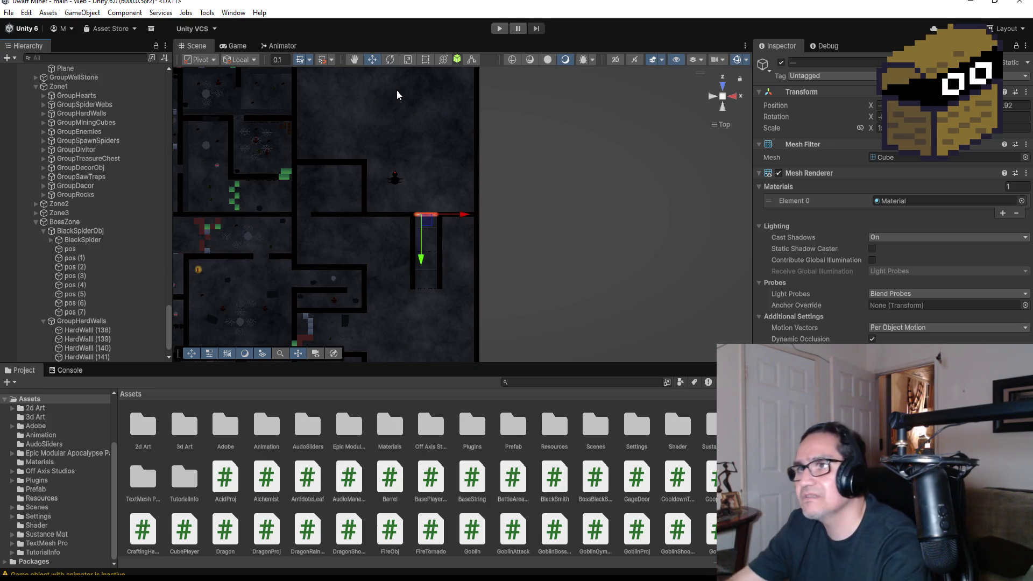
pyautogui.scroll(-2, 397, 94)
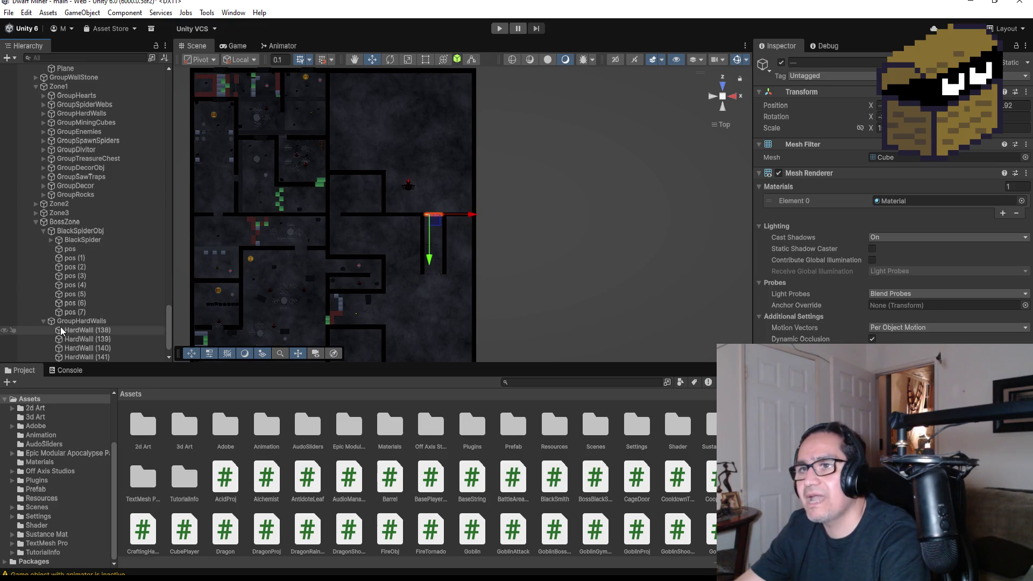
pyautogui.click(44, 231)
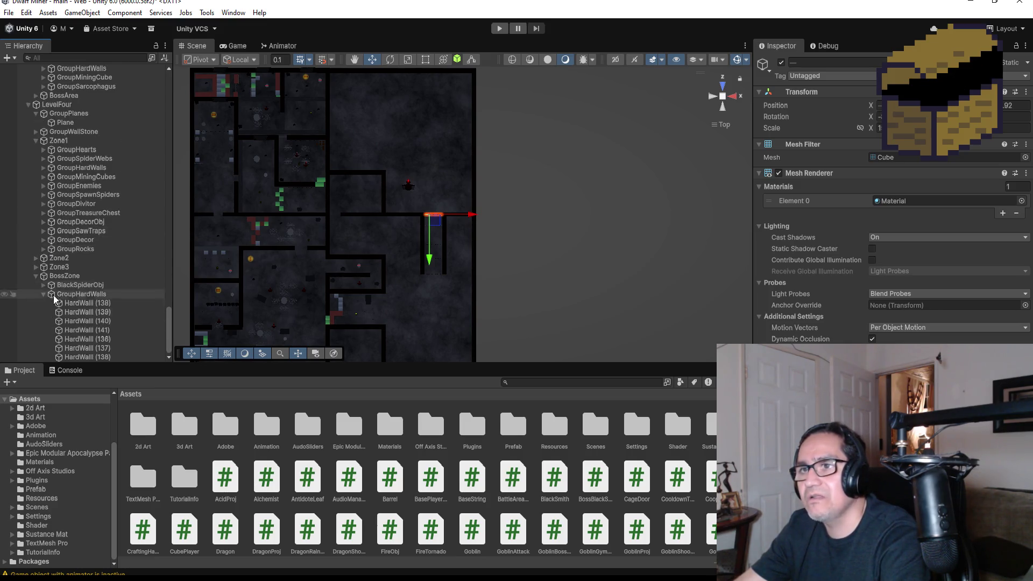
pyautogui.click(45, 296)
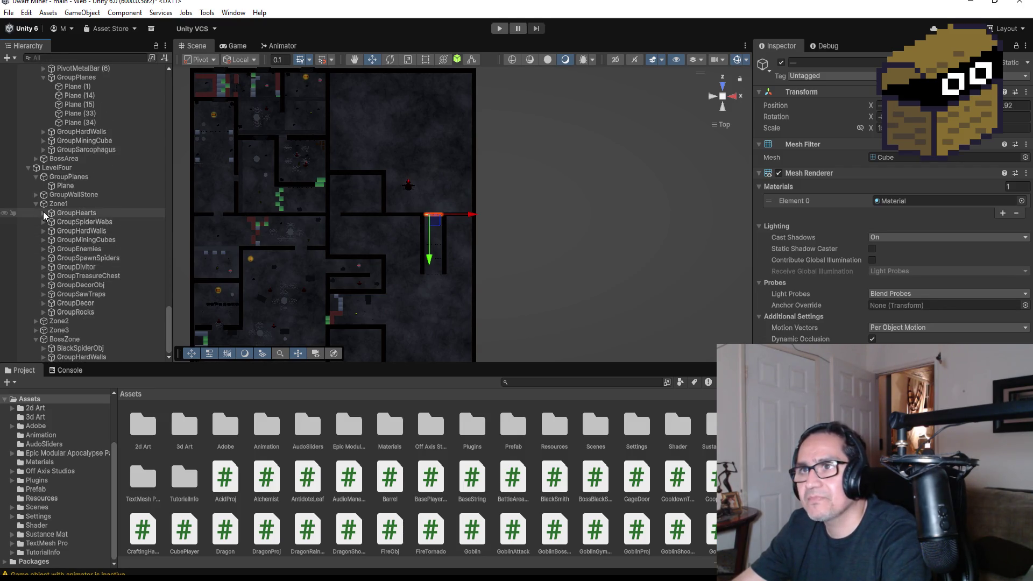
# - Duplicate the four Zone1 bone decorations and move the copies down the spiked corridor
pyautogui.click(44, 303)
pyautogui.click(72, 312)
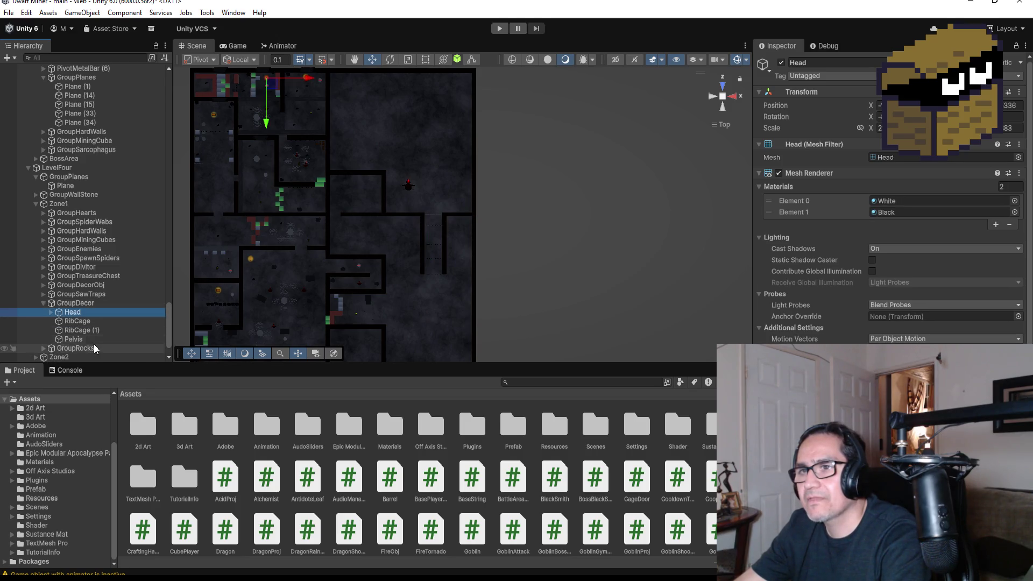
pyautogui.keyDown('shift'); pyautogui.click(73, 339); pyautogui.keyUp('shift')
pyautogui.scroll(-3, 323, 218)
pyautogui.scroll(-2, 376, 214)
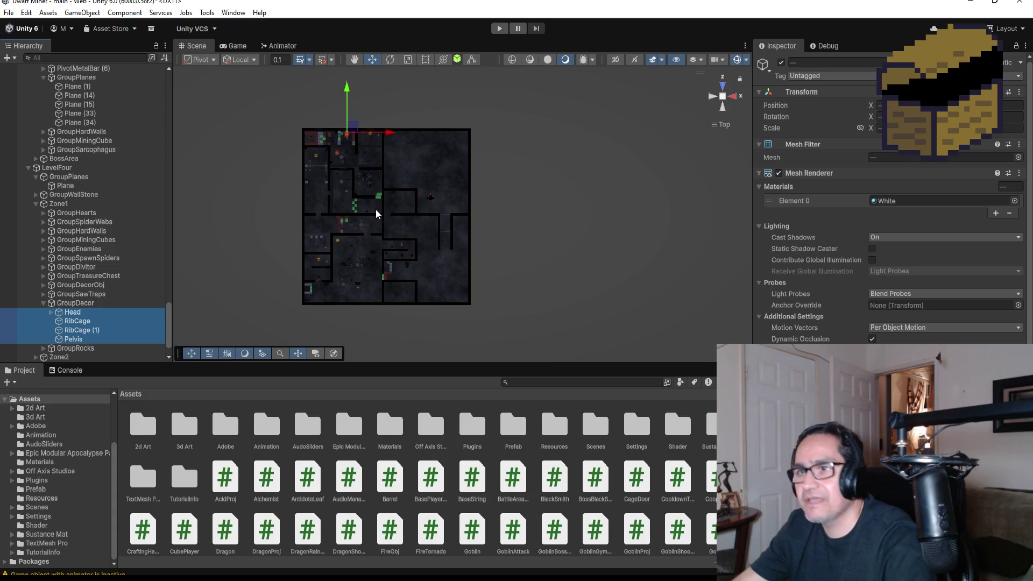
pyautogui.hotkey('ctrl', 'd')
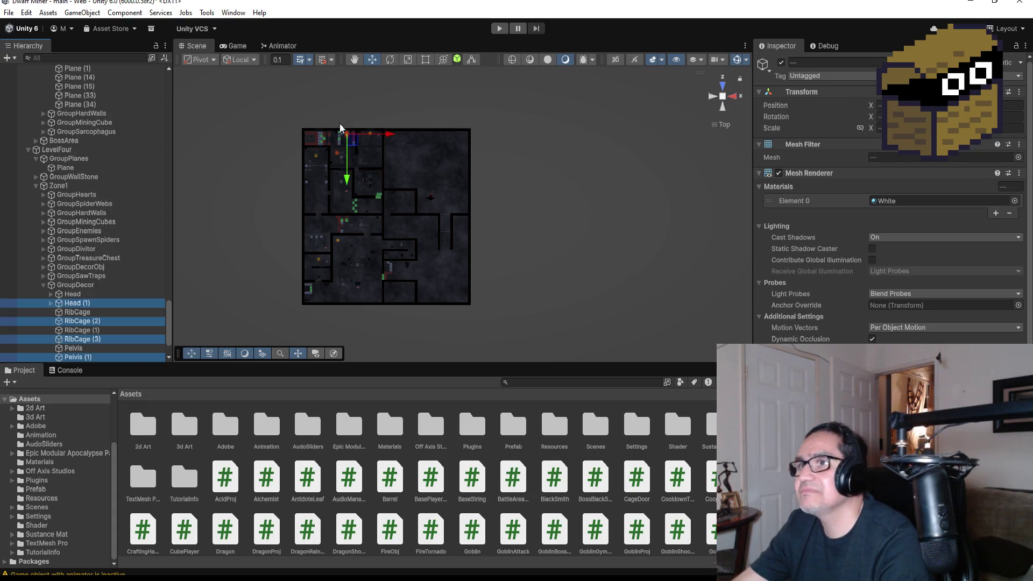
pyautogui.moveTo(353, 184)
pyautogui.mouseDown()
pyautogui.moveTo(351, 207)
pyautogui.moveTo(516, 223)
pyautogui.mouseUp()
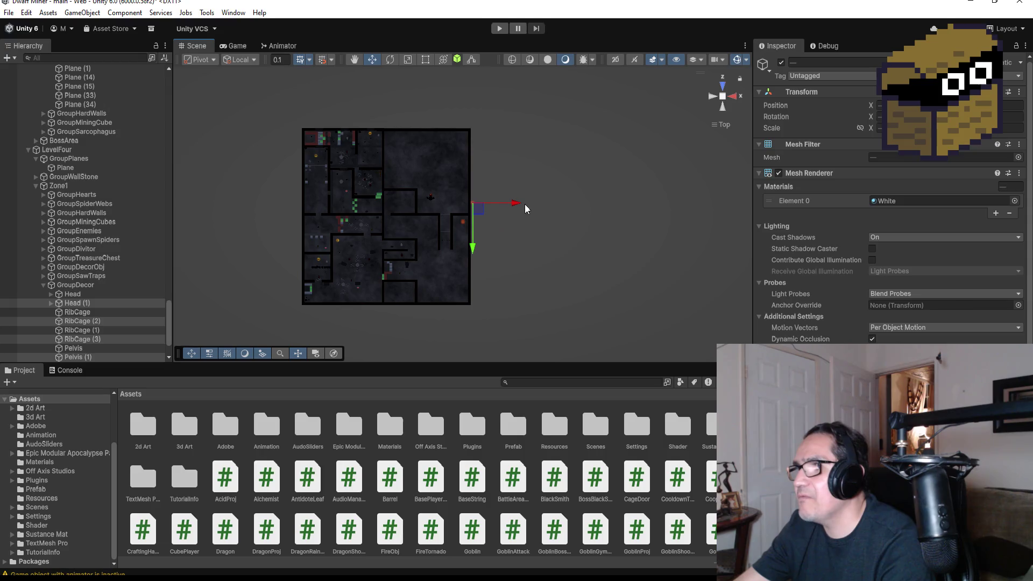
pyautogui.moveTo(512, 206); pyautogui.dragTo(489, 205)
pyautogui.moveTo(449, 234); pyautogui.dragTo(448, 295)
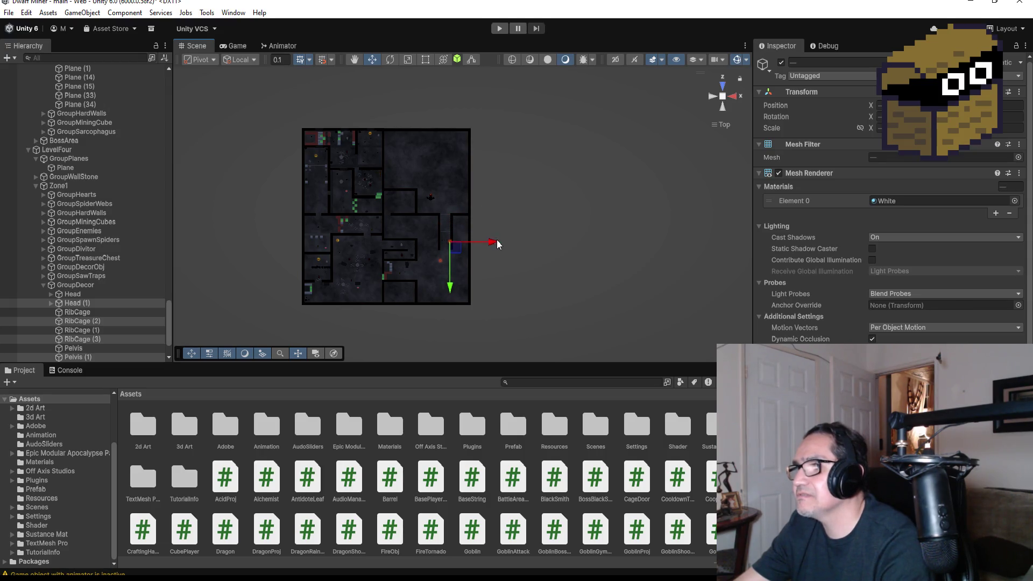
pyautogui.press('f')
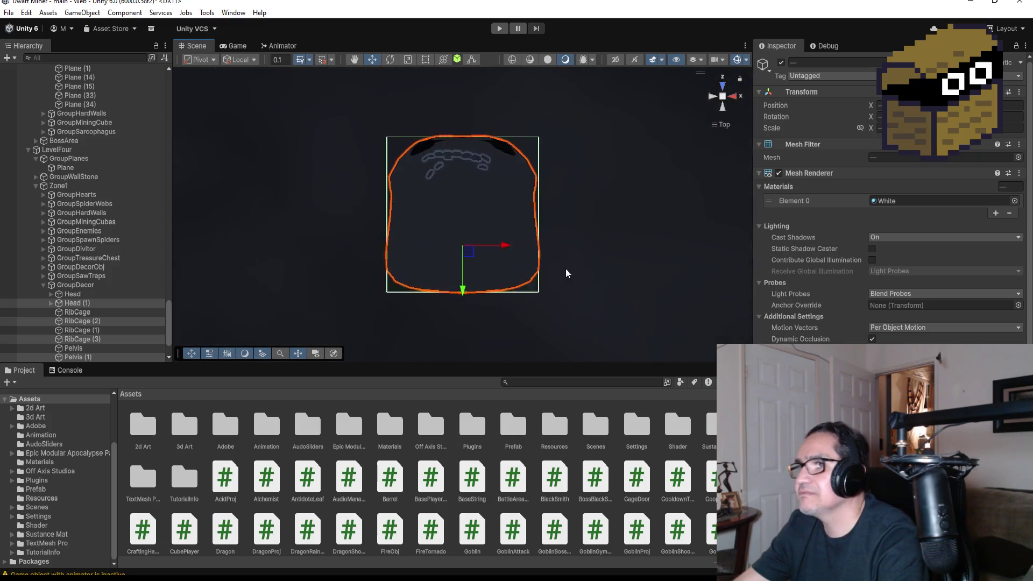
pyautogui.scroll(-2, 569, 254)
pyautogui.scroll(-2, 567, 242)
pyautogui.scroll(-2, 560, 250)
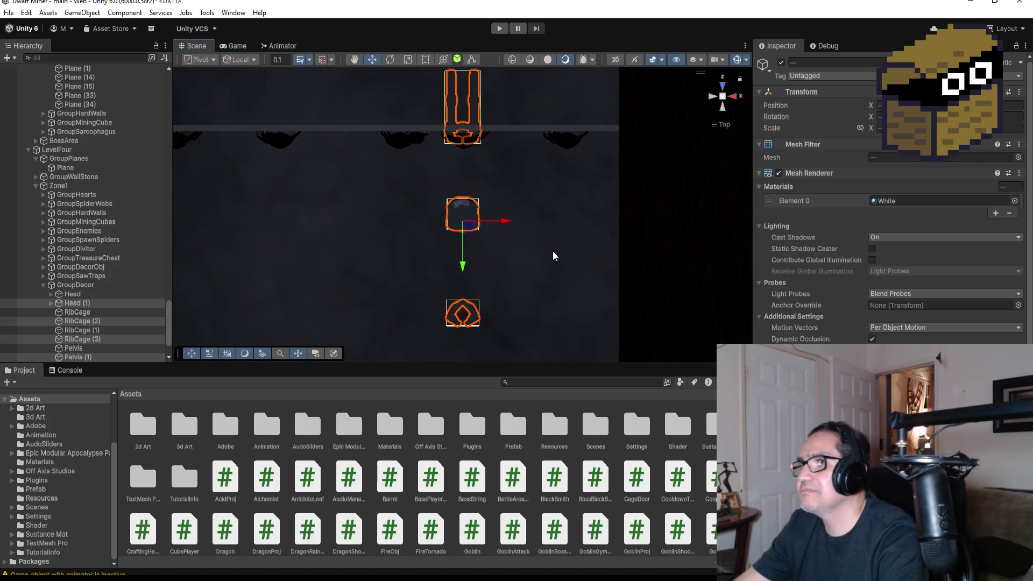
pyautogui.scroll(-2, 554, 258)
pyautogui.scroll(-2, 548, 277)
pyautogui.scroll(-2, 530, 288)
pyautogui.scroll(-2, 521, 282)
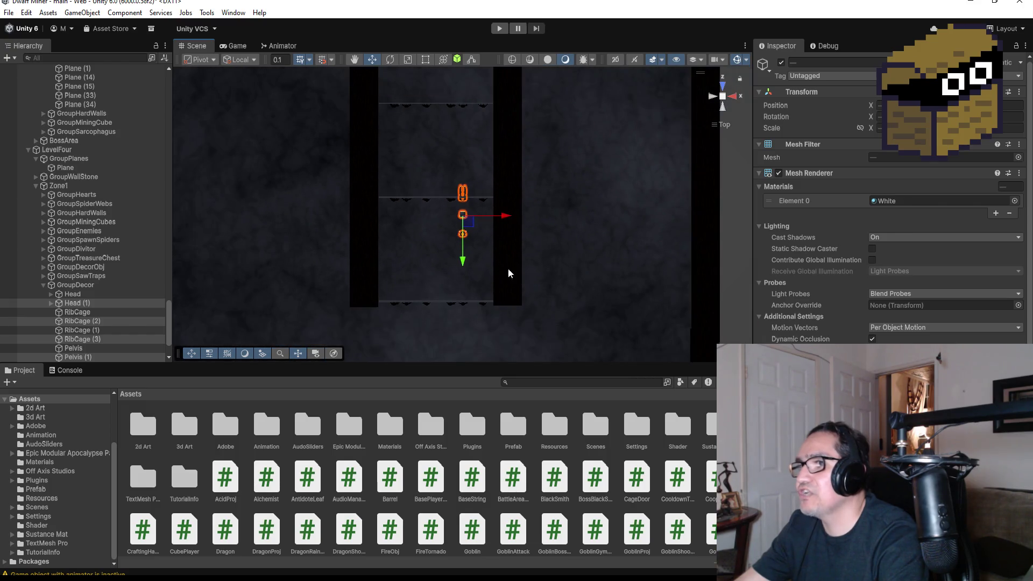
pyautogui.moveTo(462, 258)
pyautogui.mouseDown()
pyautogui.moveTo(476, 310)
pyautogui.moveTo(637, 183)
pyautogui.mouseUp()
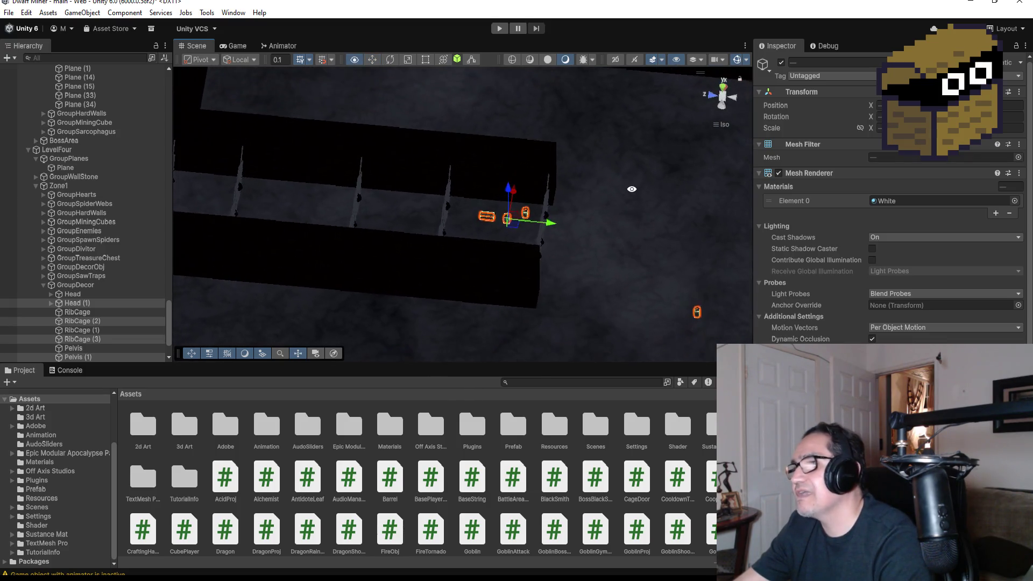
pyautogui.scroll(-2, 121, 324)
# - Reposition Pelvis and slide RibCage (3) along the corridor
pyautogui.click(73, 322)
pyautogui.moveTo(600, 259); pyautogui.dragTo(565, 270)
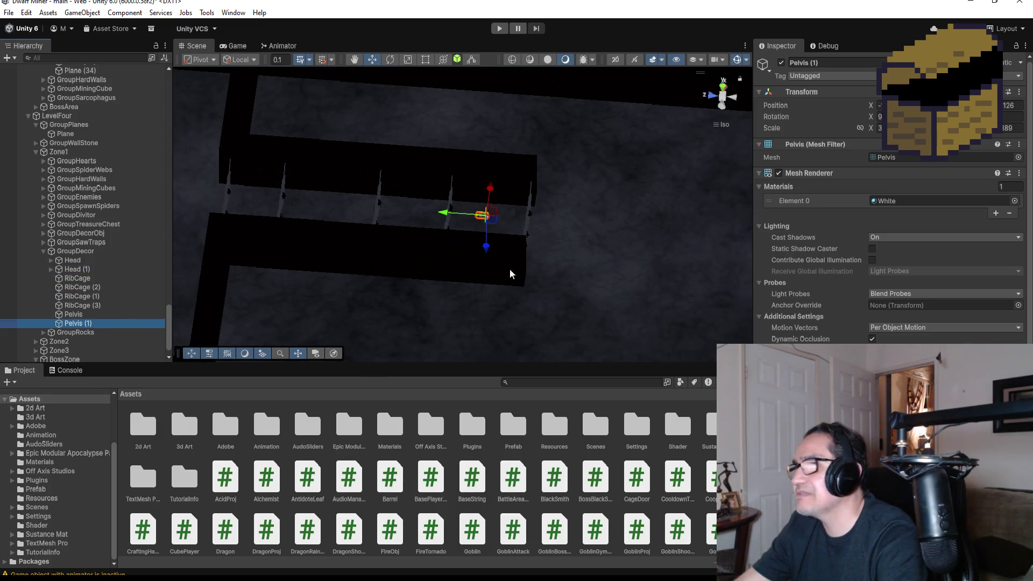
pyautogui.click(75, 316)
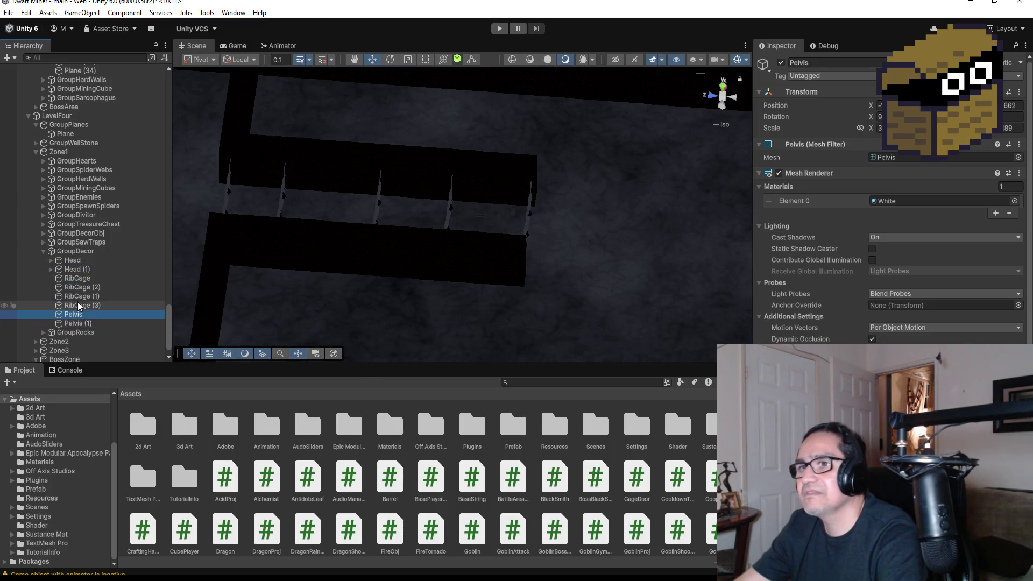
pyautogui.click(79, 305)
pyautogui.moveTo(693, 293)
pyautogui.mouseDown()
pyautogui.moveTo(493, 303)
pyautogui.moveTo(489, 250)
pyautogui.mouseUp()
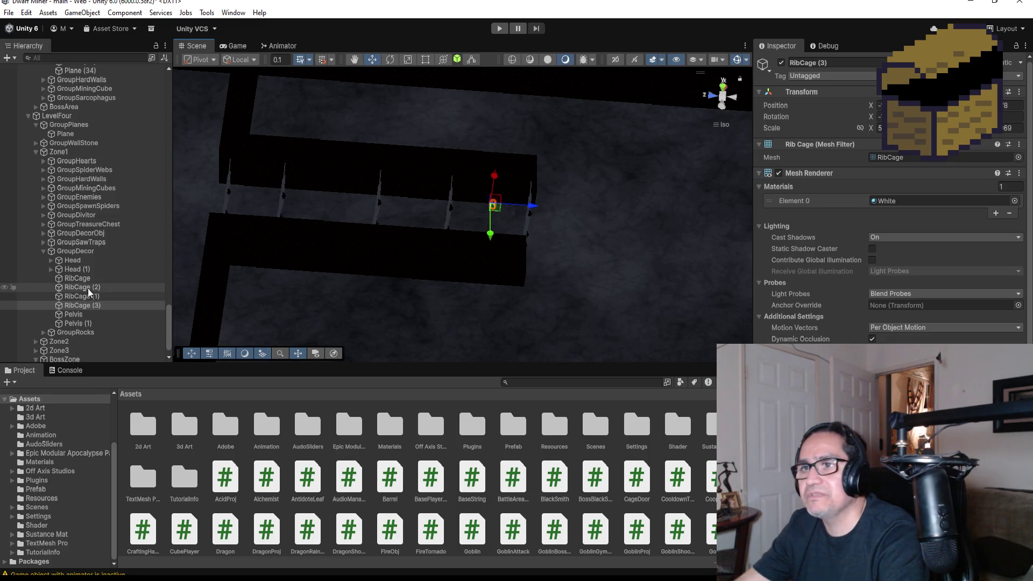
# - Make another Head (1) skull copy and two RibCage copies spread along the corridor
pyautogui.click(111, 271)
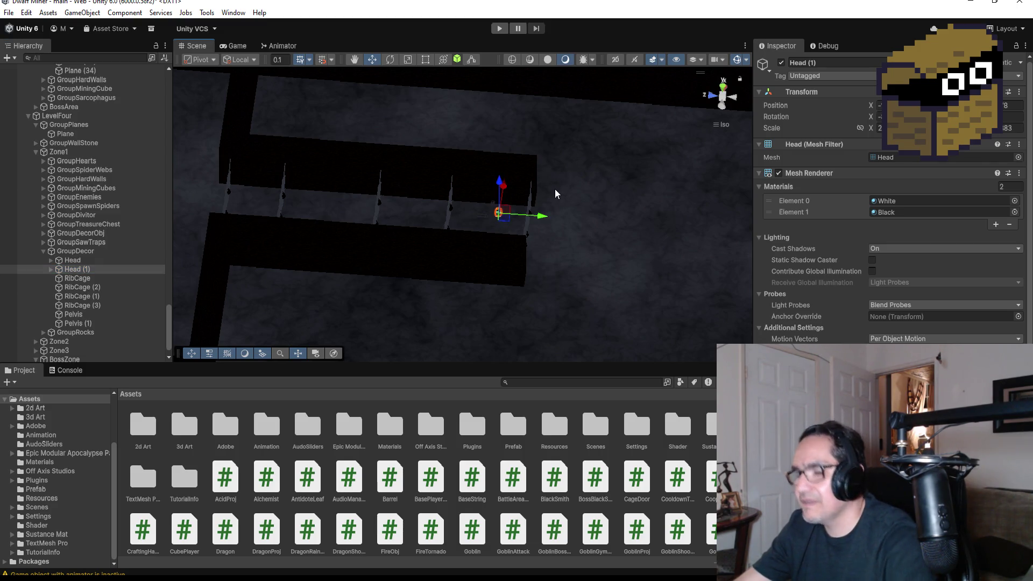
pyautogui.hotkey('ctrl', 'd')
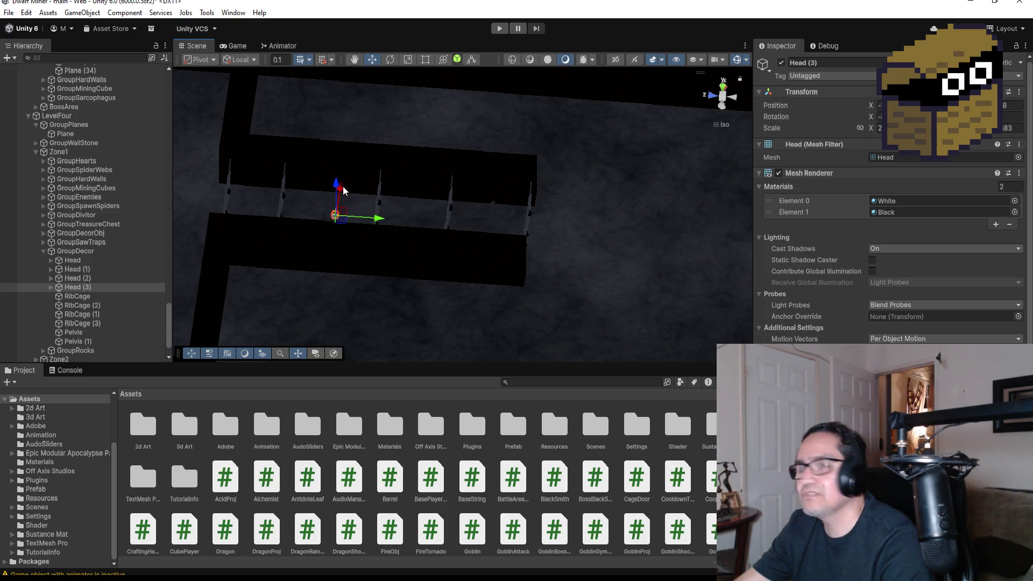
pyautogui.click(89, 309)
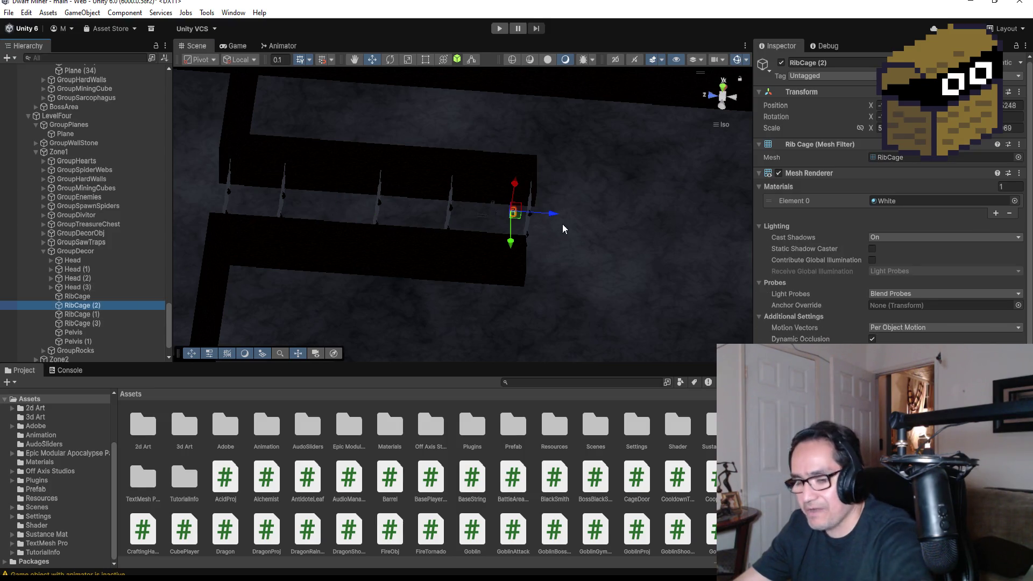
pyautogui.hotkey('ctrl', 'd')
pyautogui.hotkey('ctrl', 'd')
pyautogui.moveTo(575, 226); pyautogui.dragTo(407, 229)
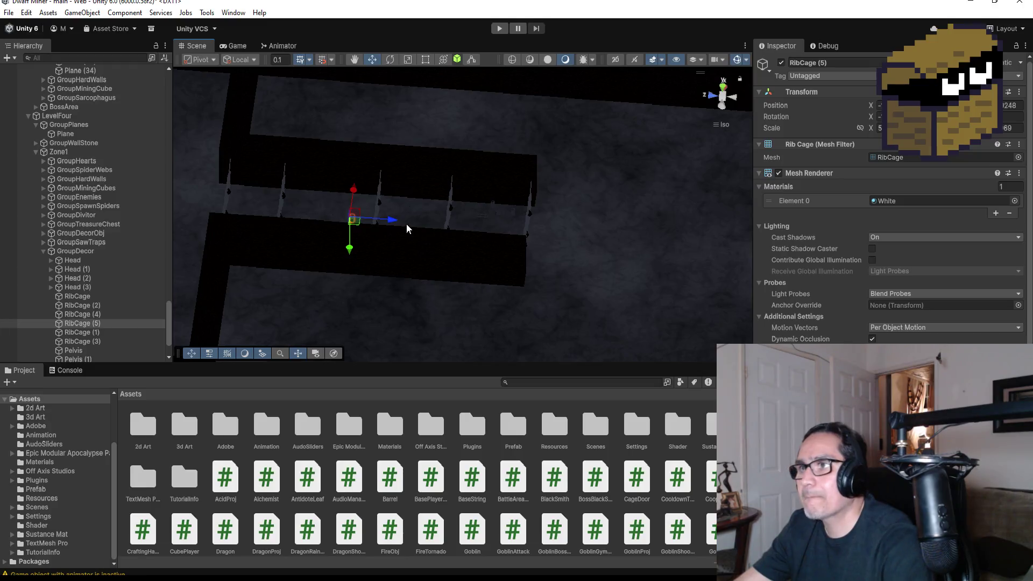
pyautogui.hotkey('ctrl', 'd')
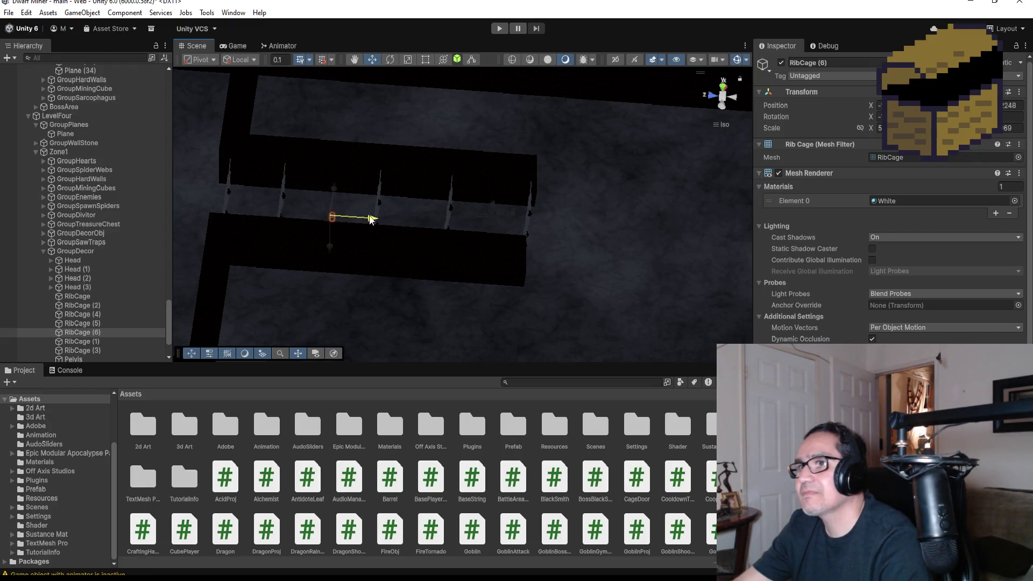
pyautogui.moveTo(385, 238)
pyautogui.mouseDown()
pyautogui.moveTo(290, 192)
pyautogui.moveTo(441, 215)
pyautogui.mouseUp()
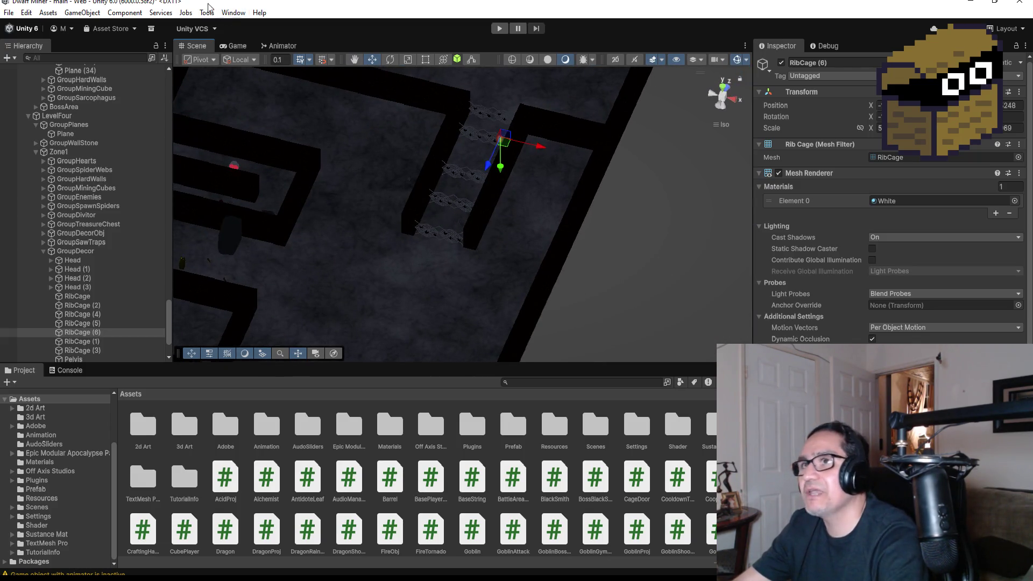
# - Save the scene via File > Save and enter Play mode
pyautogui.click(8, 13)
pyautogui.click(24, 67)
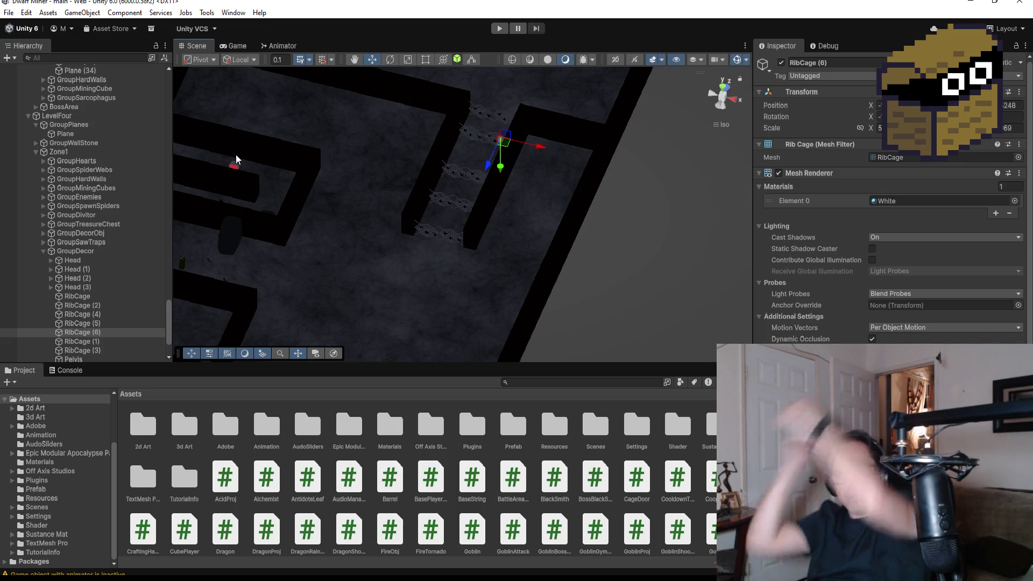
pyautogui.click(500, 29)
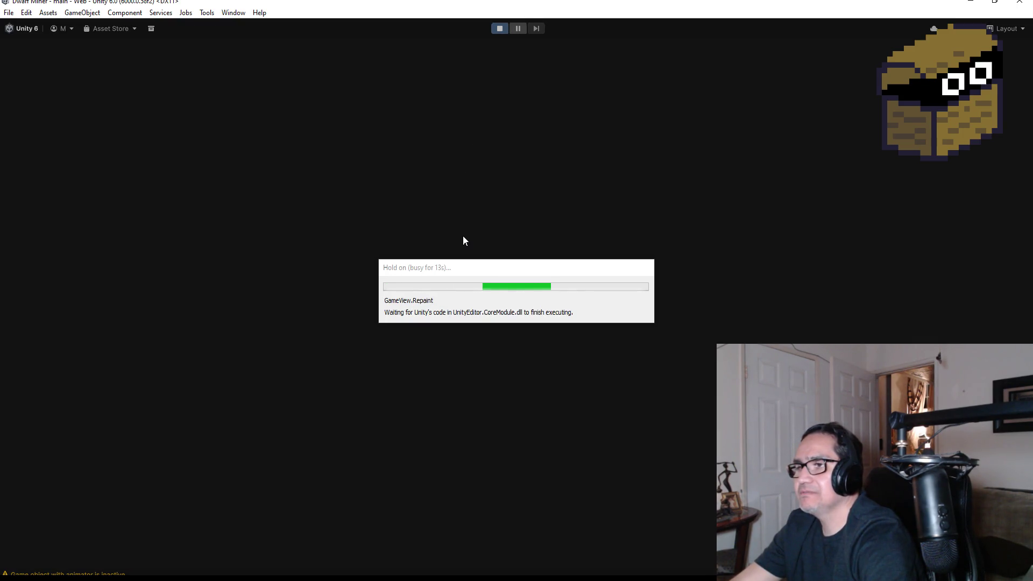
# - Walk the miner past the red walls into the dark room and equip the weapon
pyautogui.press('Escape')
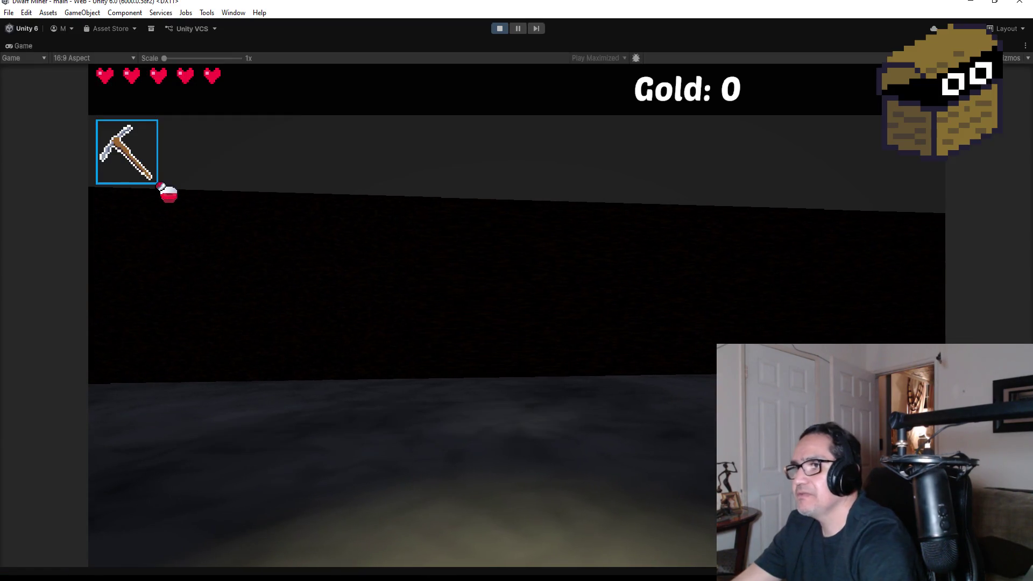
pyautogui.press('w')
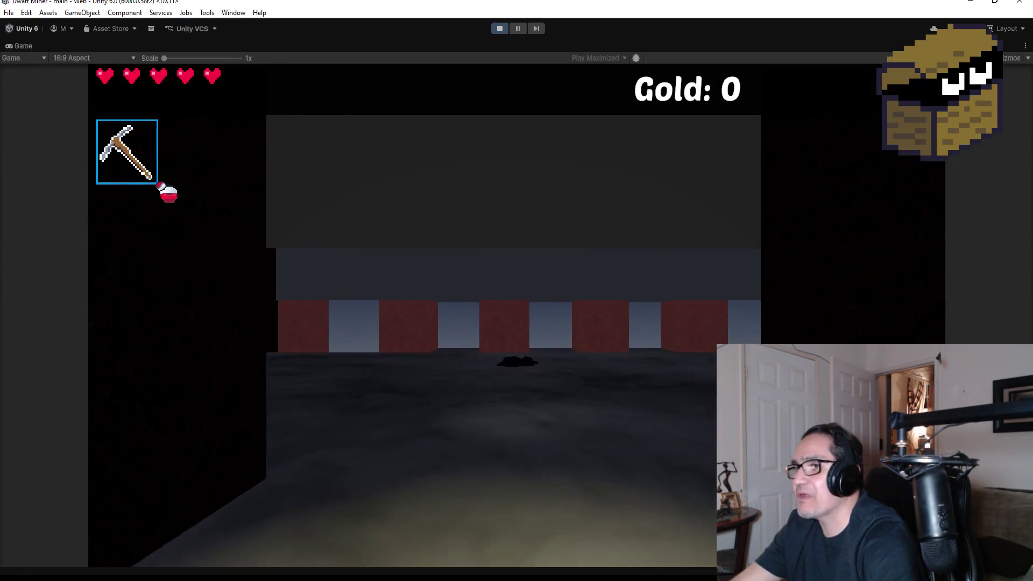
pyautogui.press('w')
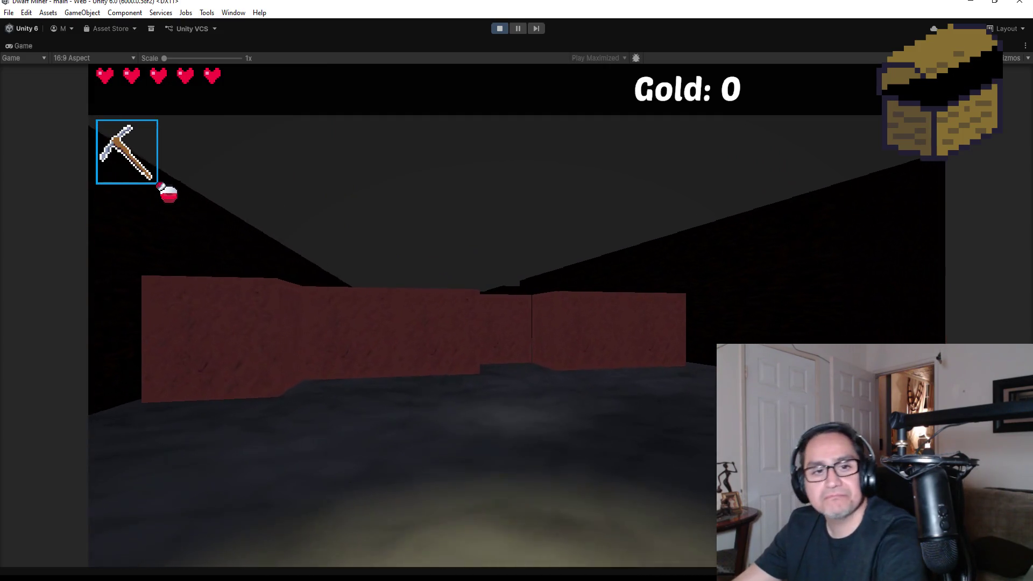
pyautogui.press('w')
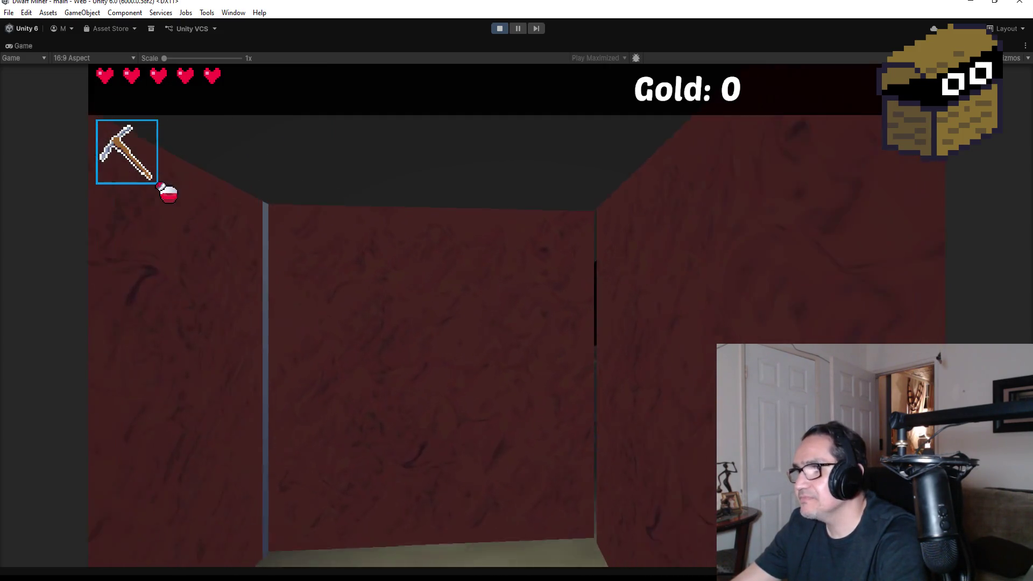
pyautogui.press('2')
pyautogui.press('w')
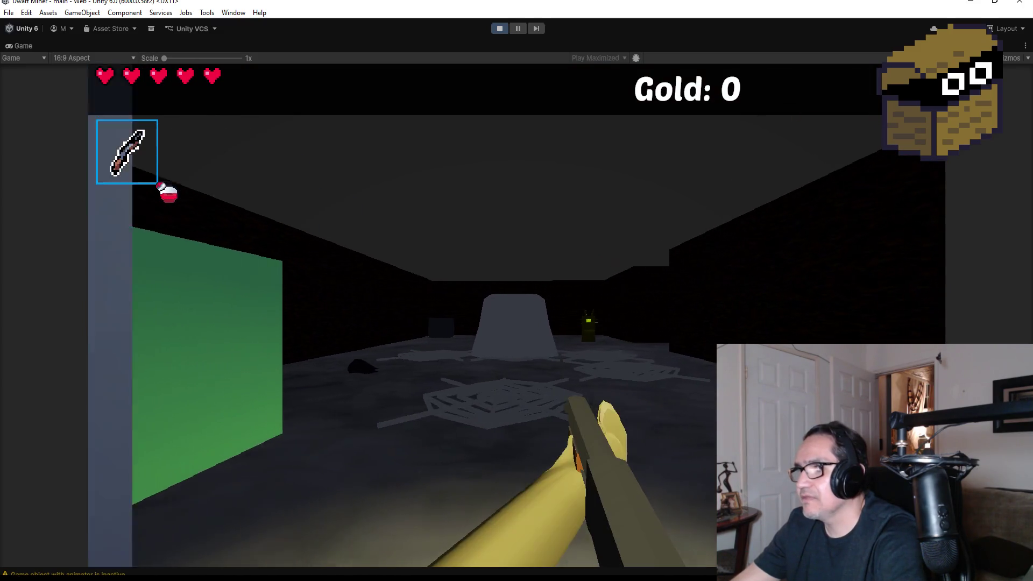
pyautogui.press('w')
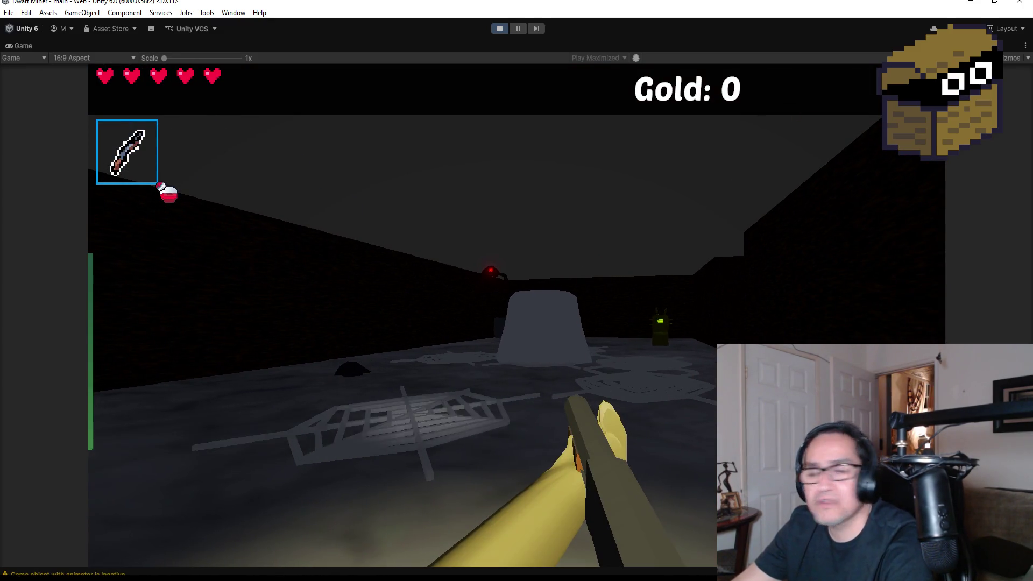
# - Shoot the red spider and the green creature near the pillar until they die
pyautogui.click(516, 316)
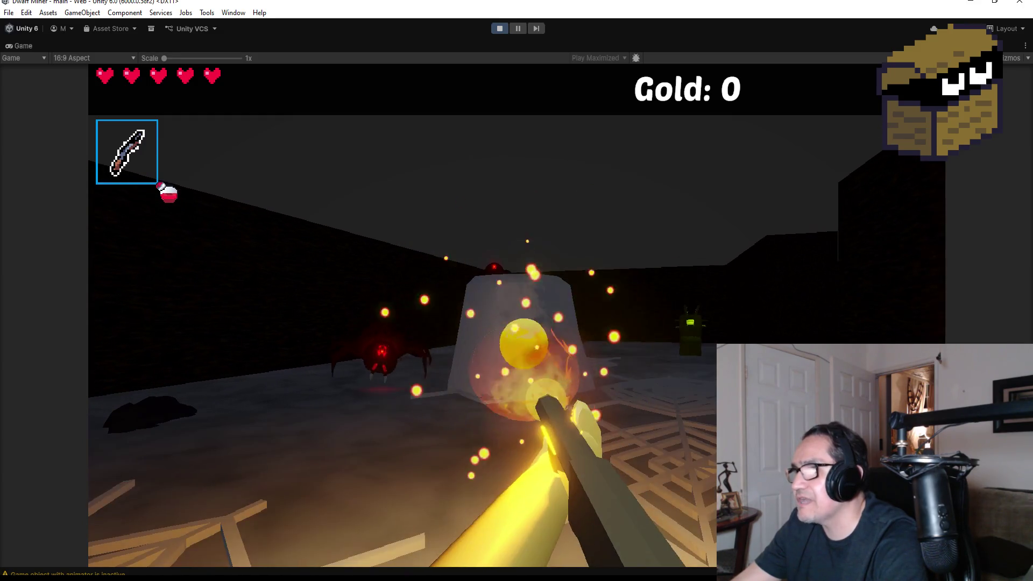
pyautogui.click(516, 316)
pyautogui.click(516, 317)
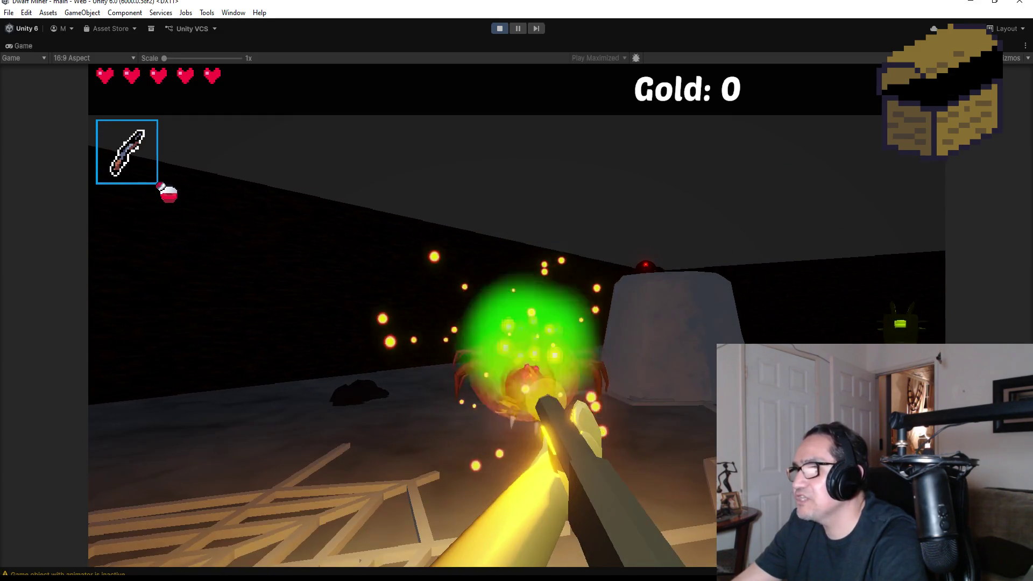
pyautogui.click(517, 317)
pyautogui.click(517, 316)
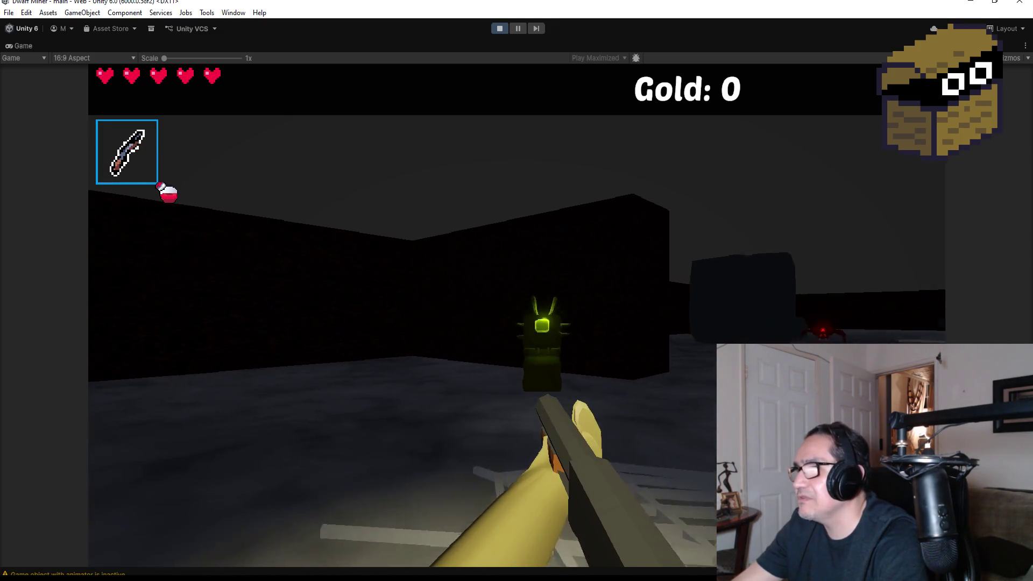
pyautogui.click(516, 317)
pyautogui.click(516, 316)
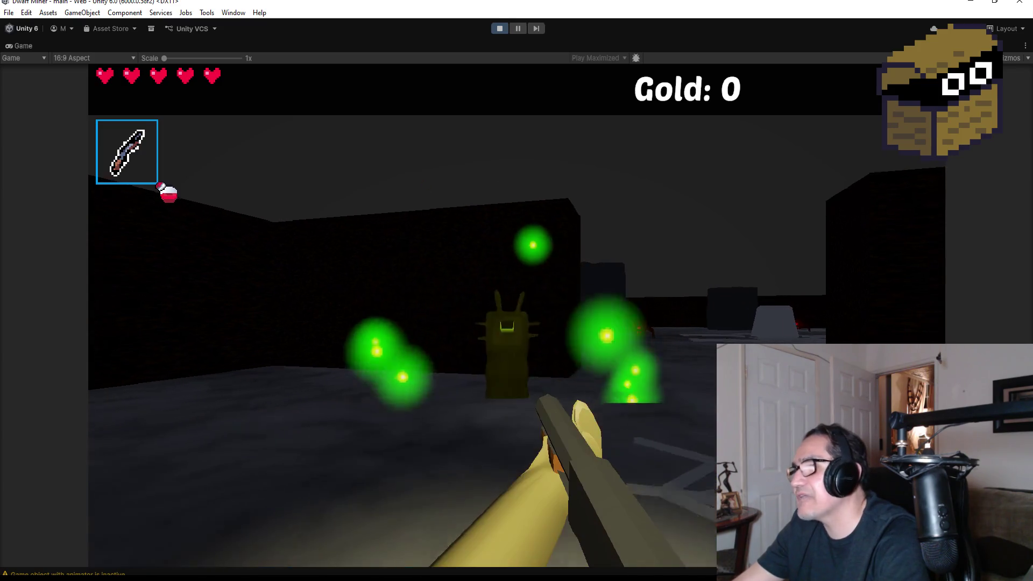
pyautogui.click(517, 317)
# - Advance into the pillar room, shoot down the approaching spiders and walk to the treasure chest
pyautogui.press('w')
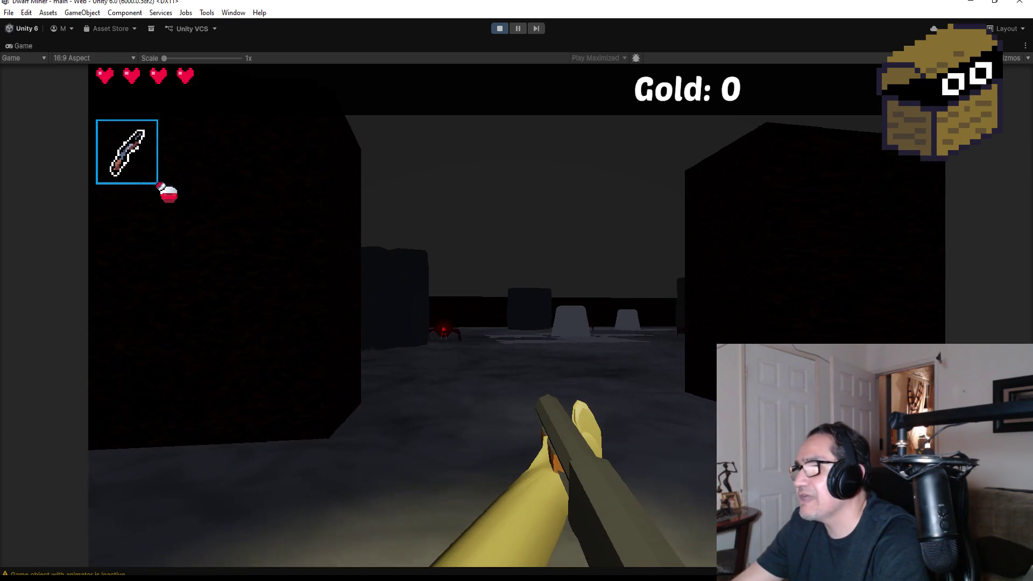
pyautogui.press('w')
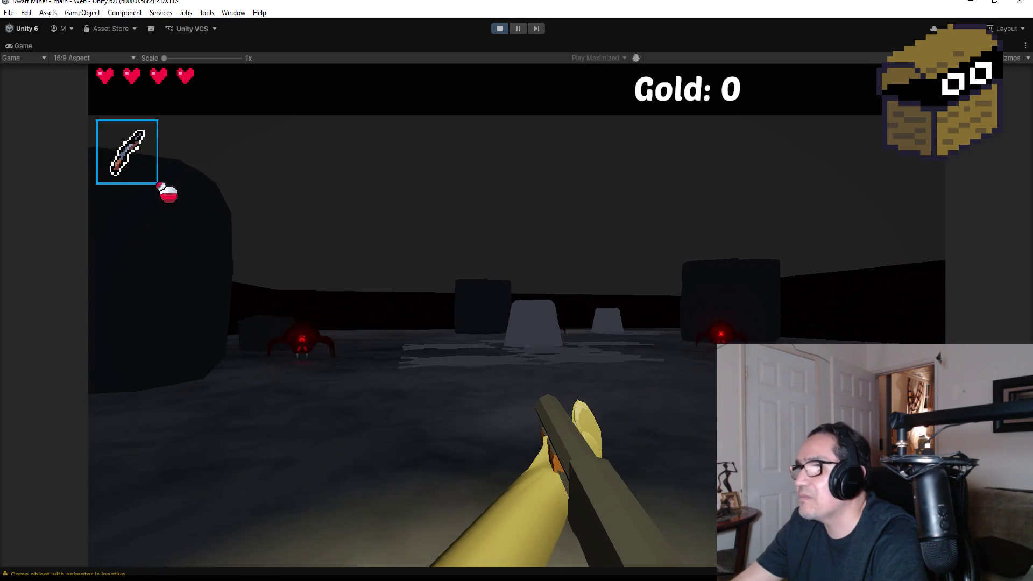
pyautogui.press('w')
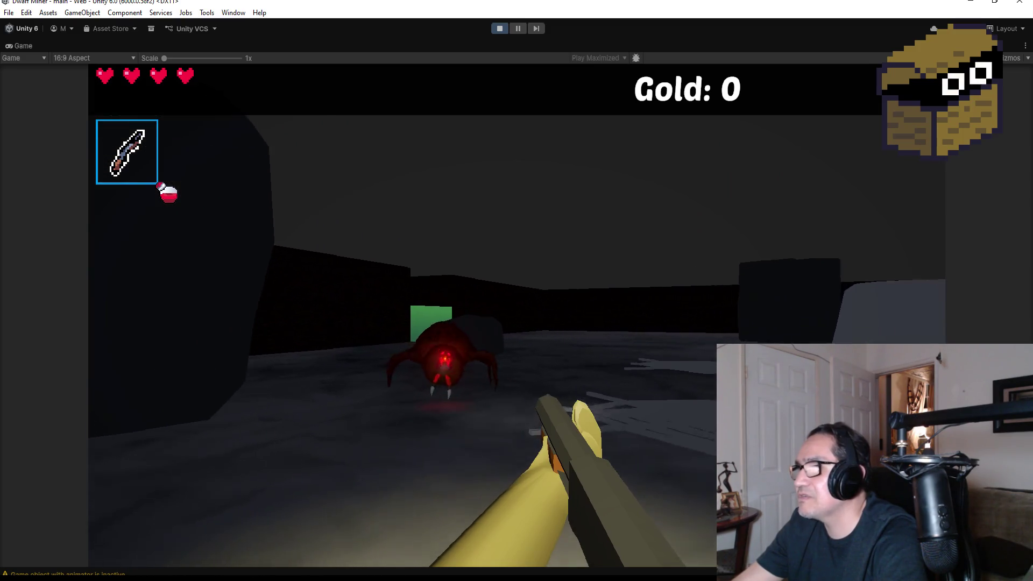
pyautogui.click(517, 317)
pyautogui.click(516, 317)
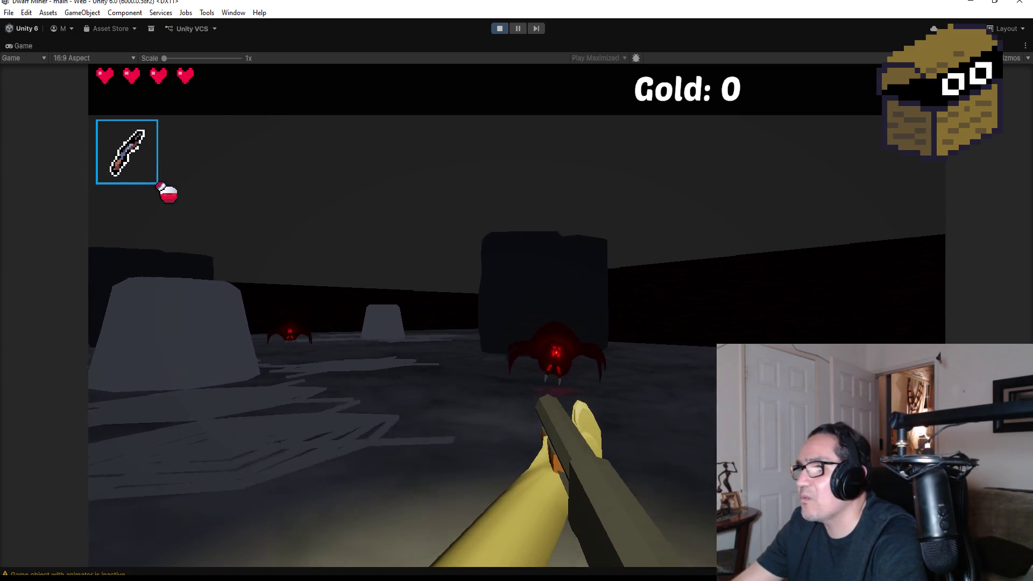
pyautogui.click(517, 317)
pyautogui.click(516, 316)
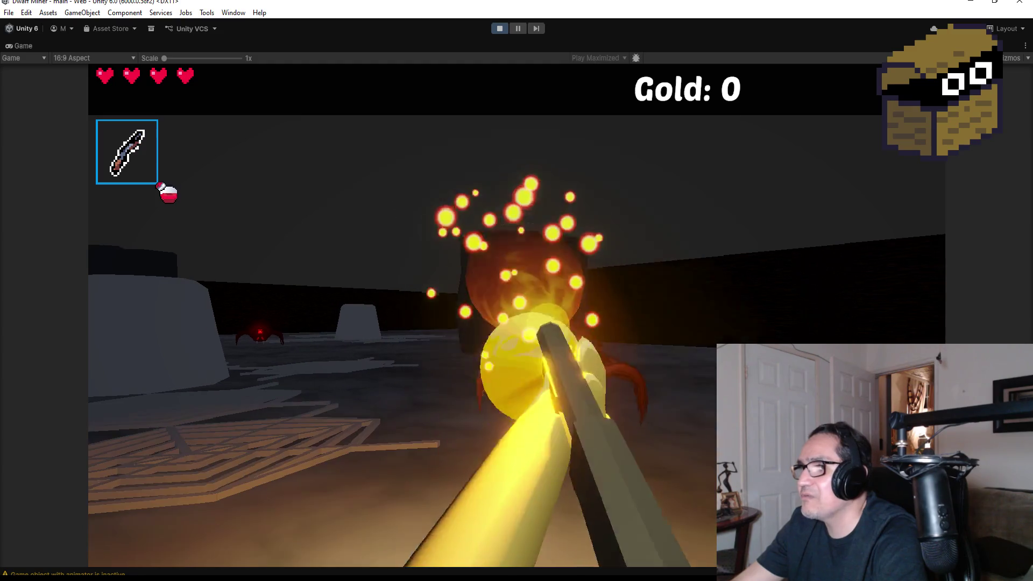
pyautogui.click(517, 316)
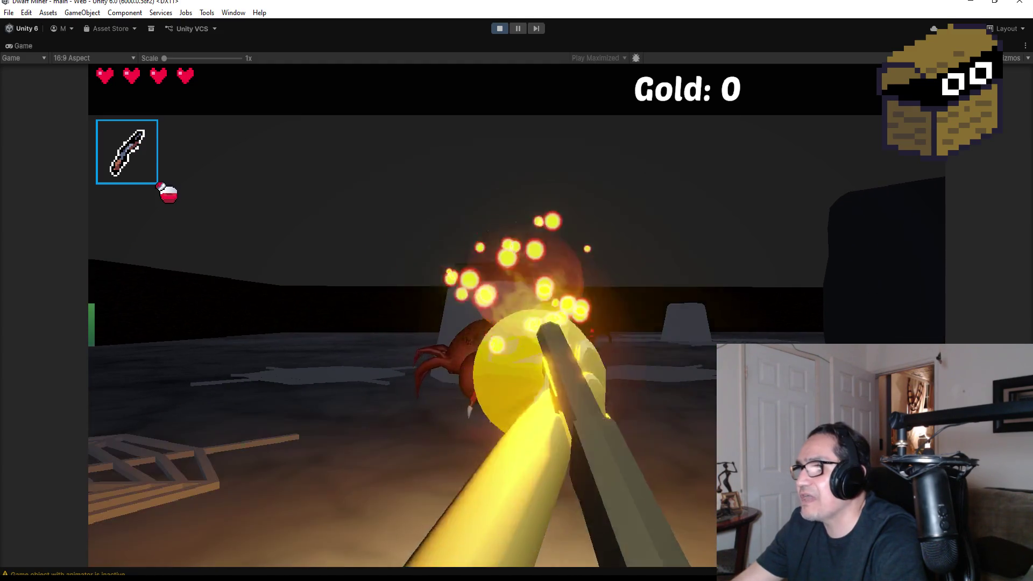
pyautogui.click(517, 317)
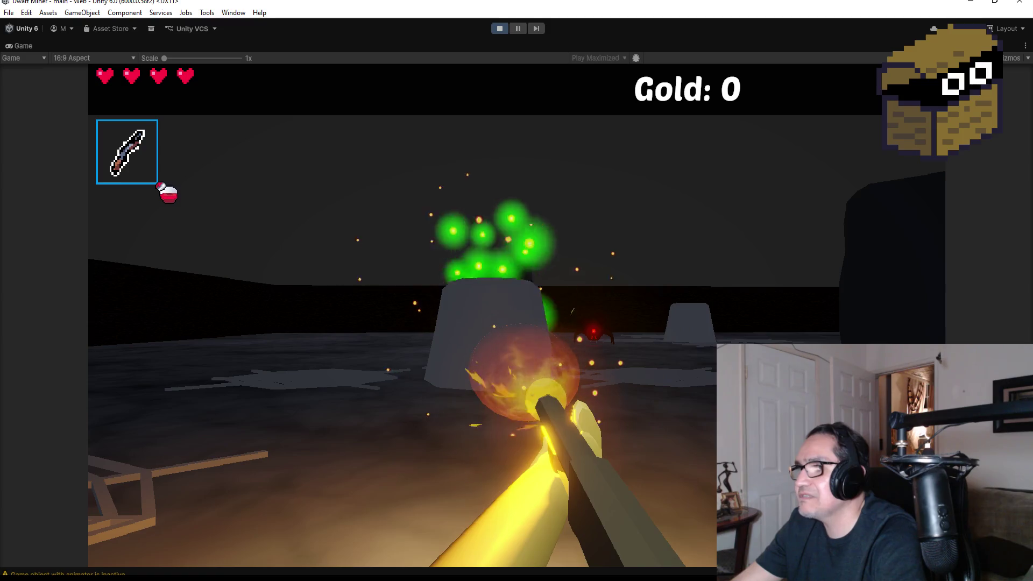
pyautogui.click(517, 316)
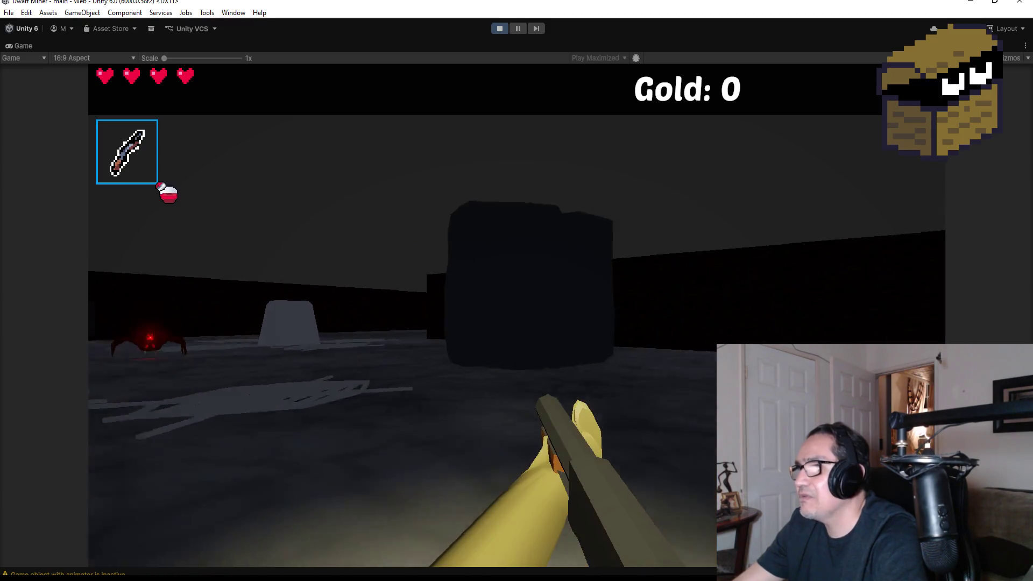
pyautogui.press('w')
pyautogui.press('w')
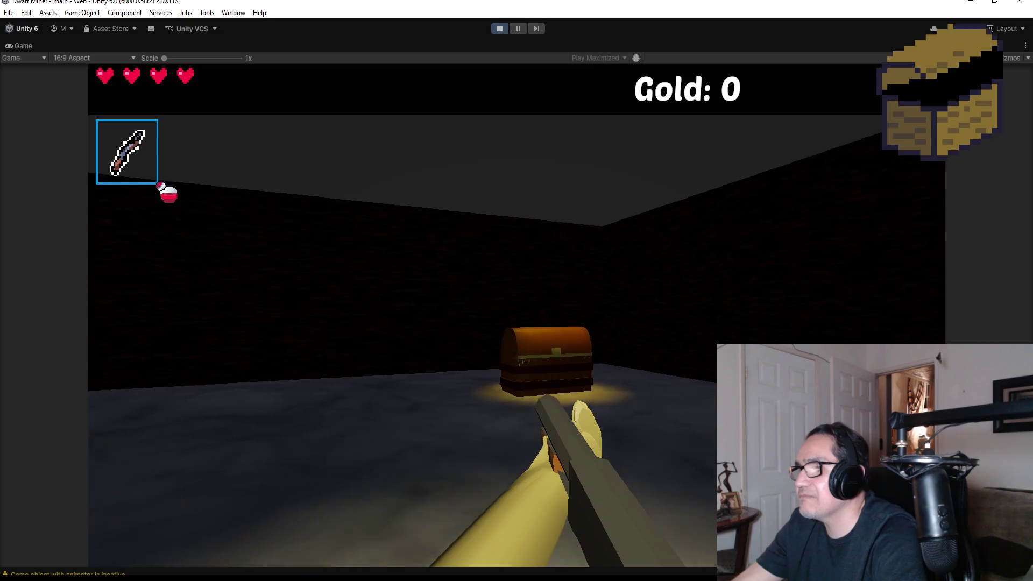
# - Strike the chest, mine the green block until it breaks and collect the gold
pyautogui.click(516, 316)
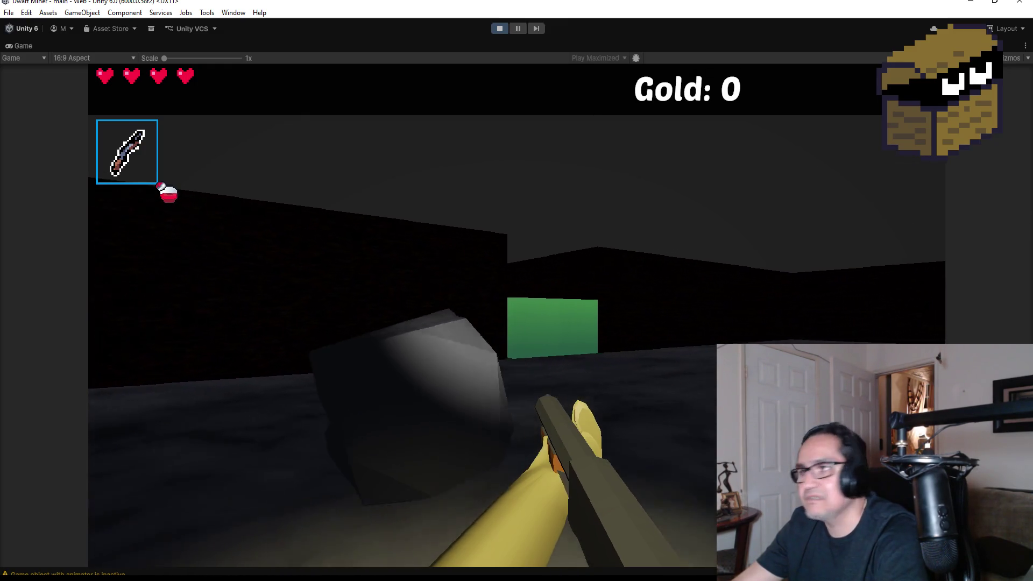
pyautogui.scroll(-1, 517, 315)
pyautogui.press('w')
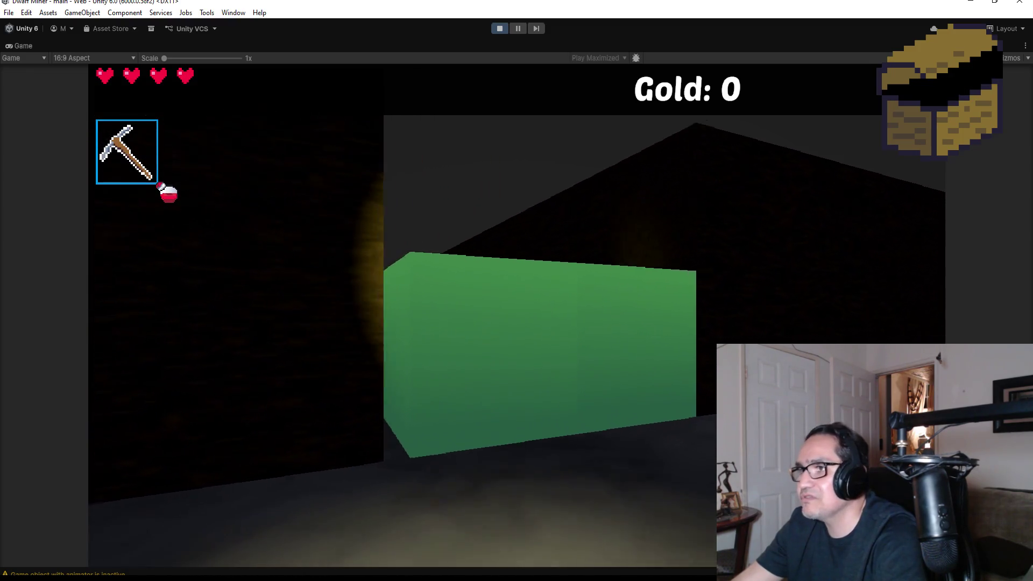
pyautogui.click(516, 314)
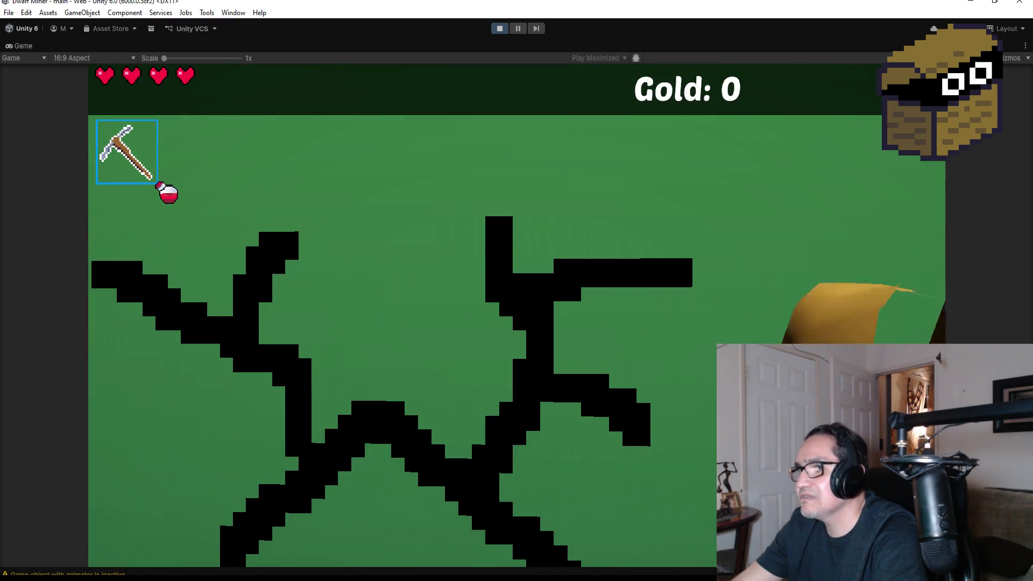
pyautogui.click(516, 314)
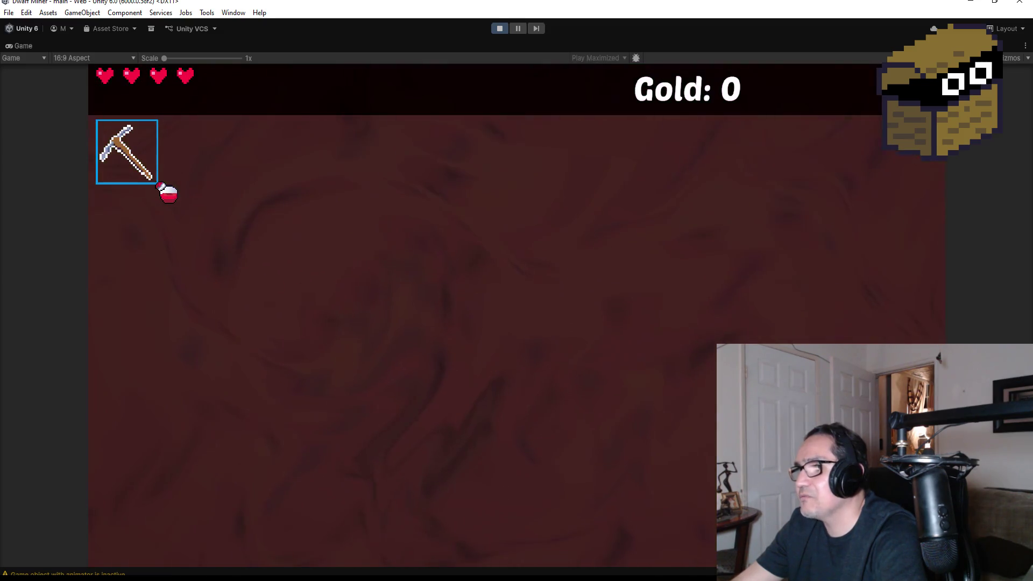
pyautogui.press('w')
pyautogui.scroll(-1, 517, 315)
# - Shoot the green enemy and the two approaching skeletons until they die
pyautogui.click(516, 315)
pyautogui.click(516, 315)
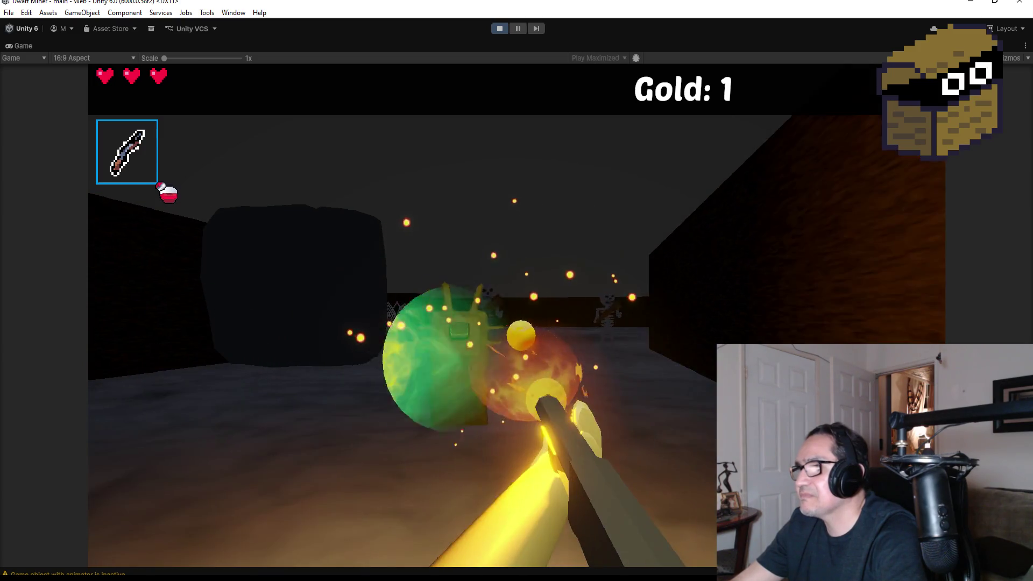
pyautogui.click(517, 314)
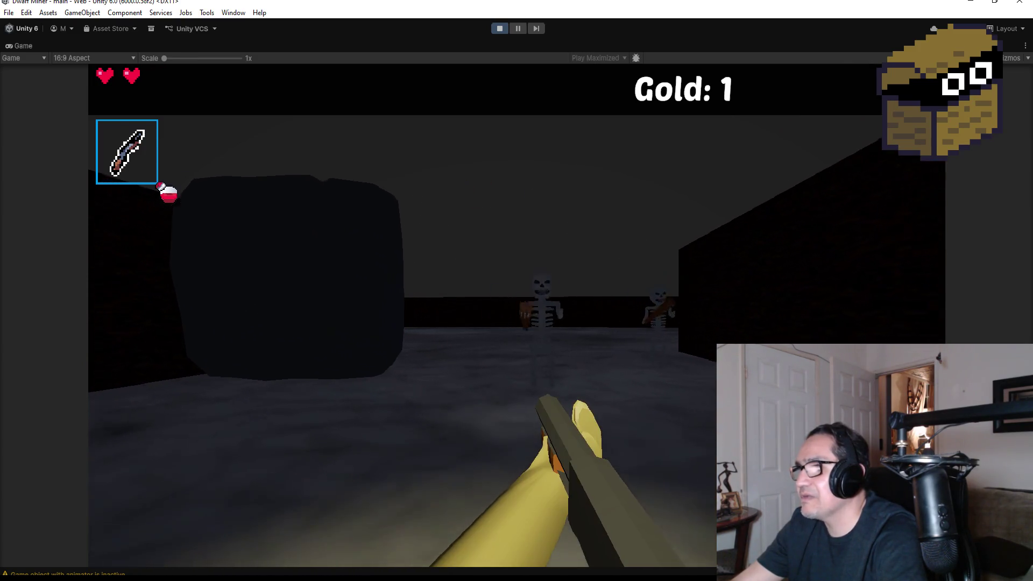
pyautogui.click(516, 315)
pyautogui.click(517, 315)
pyautogui.click(516, 315)
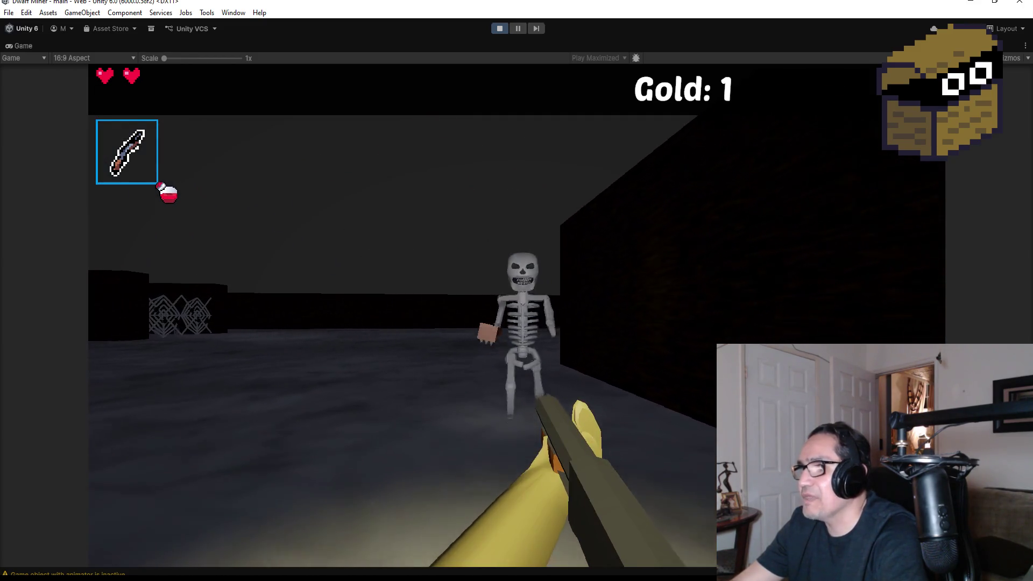
pyautogui.click(516, 314)
pyautogui.click(517, 315)
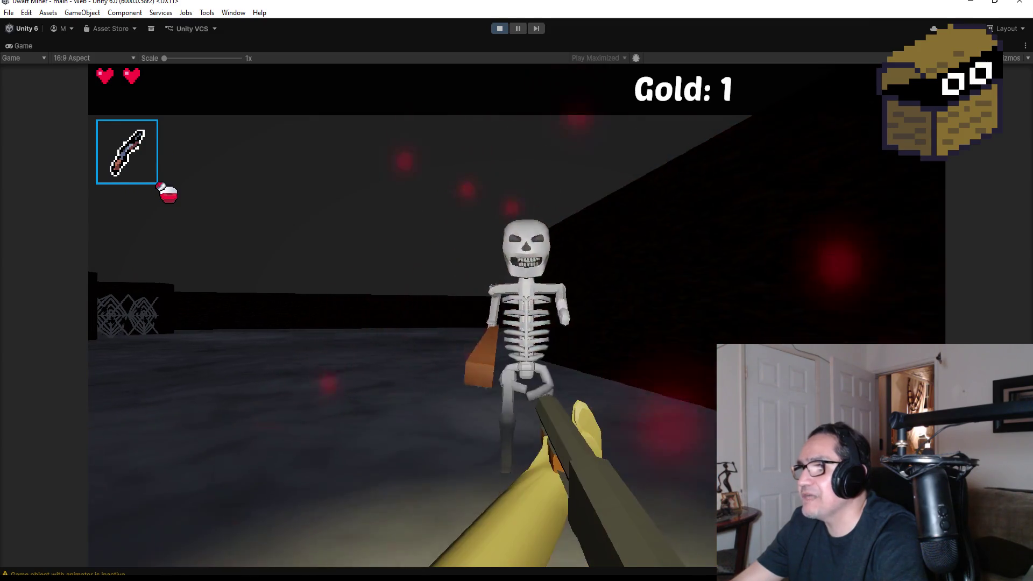
pyautogui.click(516, 315)
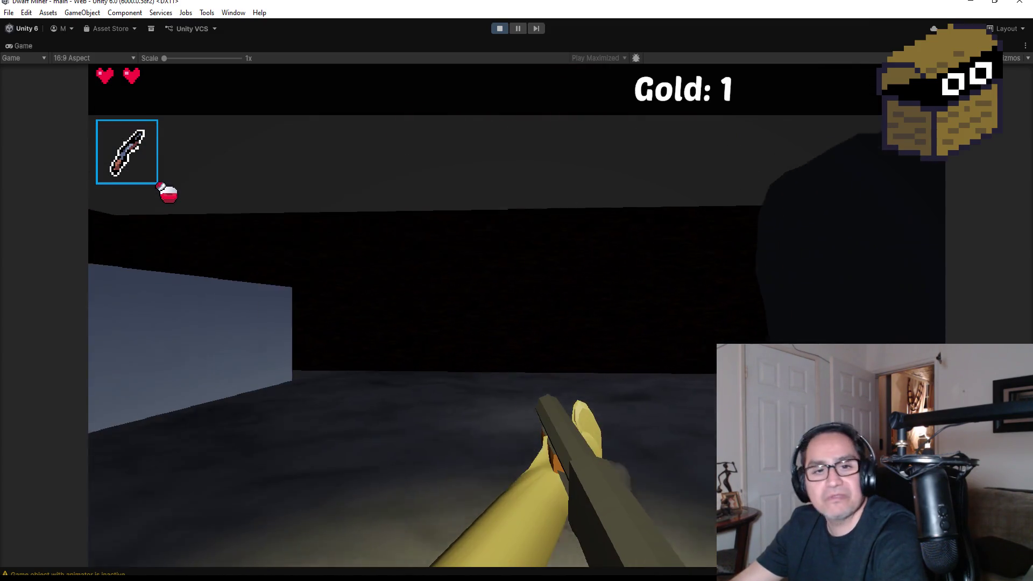
# - Walk past the rock up to the spider-web corridor and back away from the web
pyautogui.press('w')
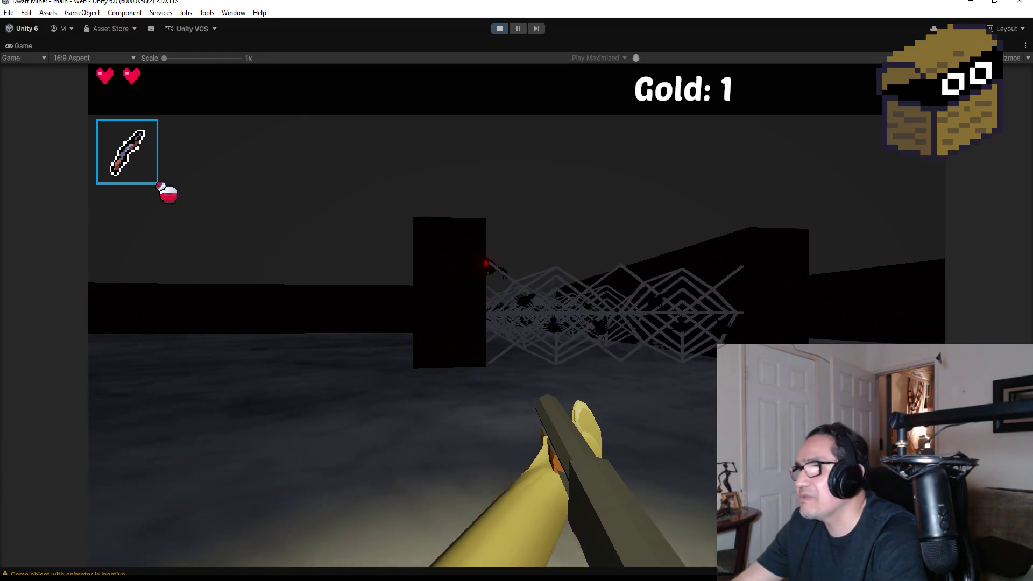
pyautogui.press('w')
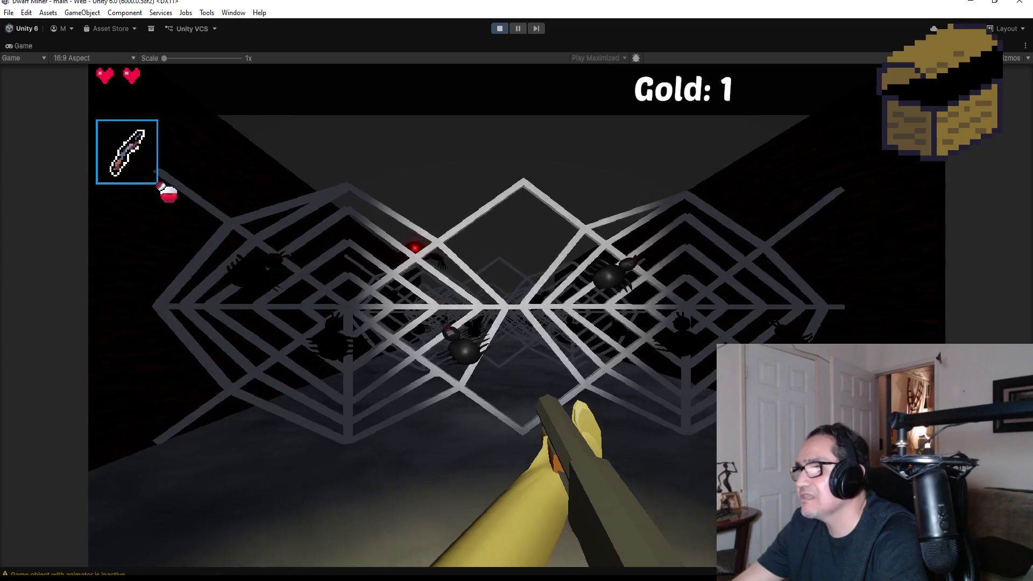
pyautogui.press('s')
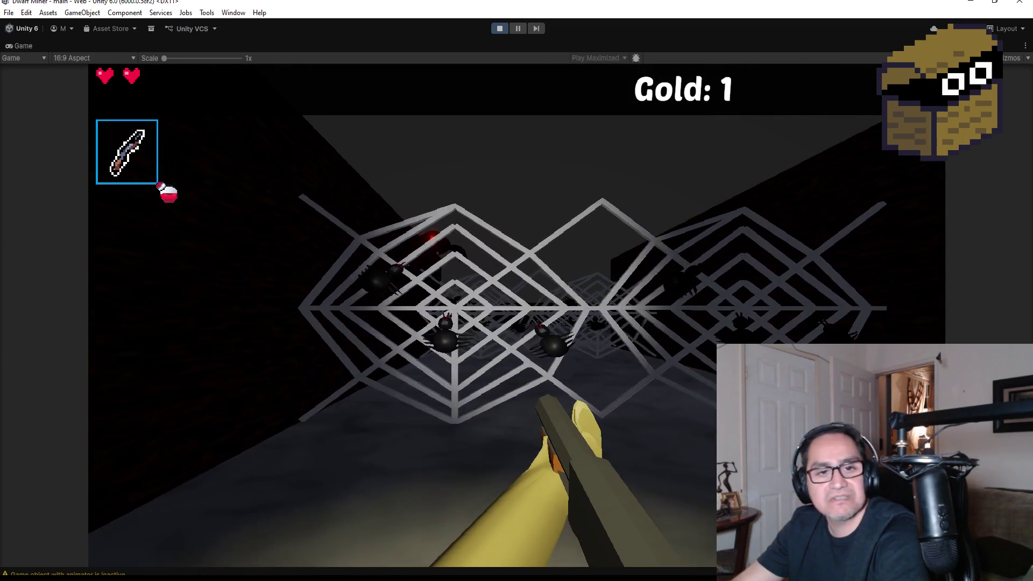